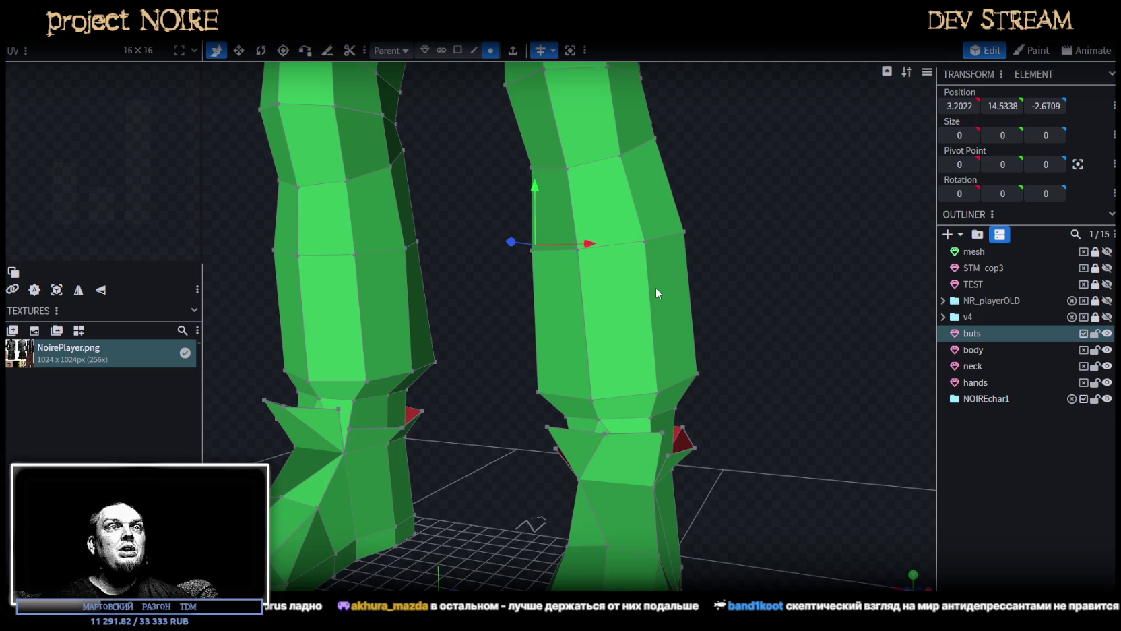
In front view, box-select the bottom ring of vertices on the right pant leg.
{"action": "scroll", "coordinate": [530, 432], "scroll_direction": "up", "scroll_amount": 3}
{"action": "mouse_move", "coordinate": [529, 433]}
{"action": "left_mouse_down"}
{"action": "mouse_move", "coordinate": [553, 403]}
{"action": "mouse_move", "coordinate": [475, 406]}
{"action": "mouse_move", "coordinate": [435, 475]}
{"action": "mouse_move", "coordinate": [479, 505]}
{"action": "mouse_move", "coordinate": [514, 457]}
{"action": "mouse_move", "coordinate": [500, 435]}
{"action": "left_mouse_up"}
{"action": "scroll", "coordinate": [553, 403], "scroll_direction": "down", "scroll_amount": 2}
{"action": "left_click_drag", "start_coordinate": [741, 384], "coordinate": [742, 372]}
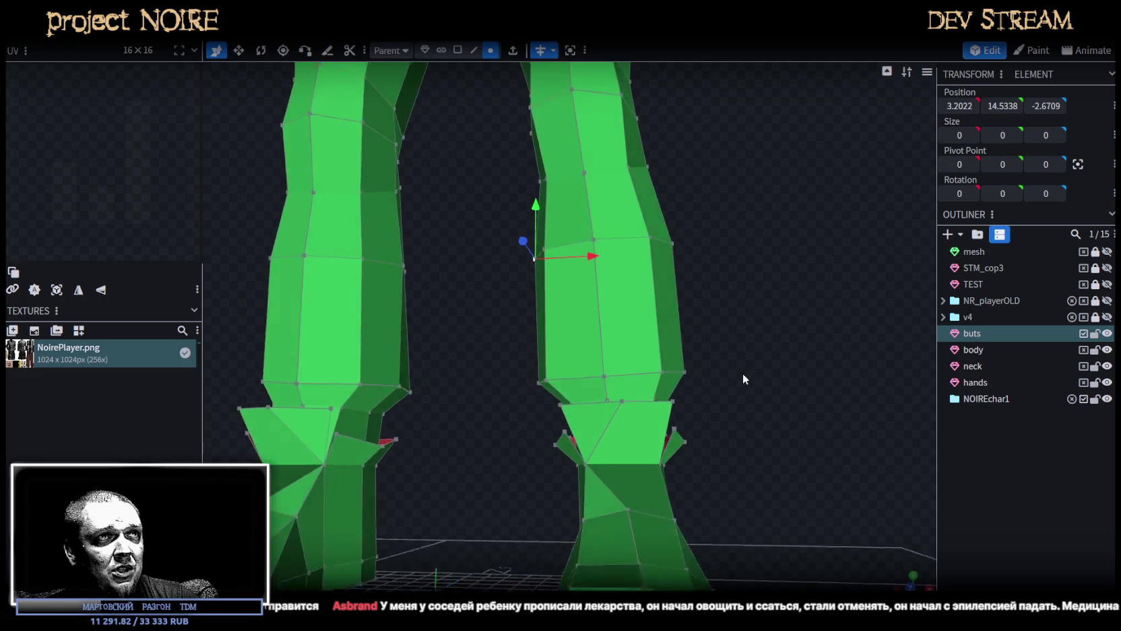
{"action": "key", "text": "KP_1"}
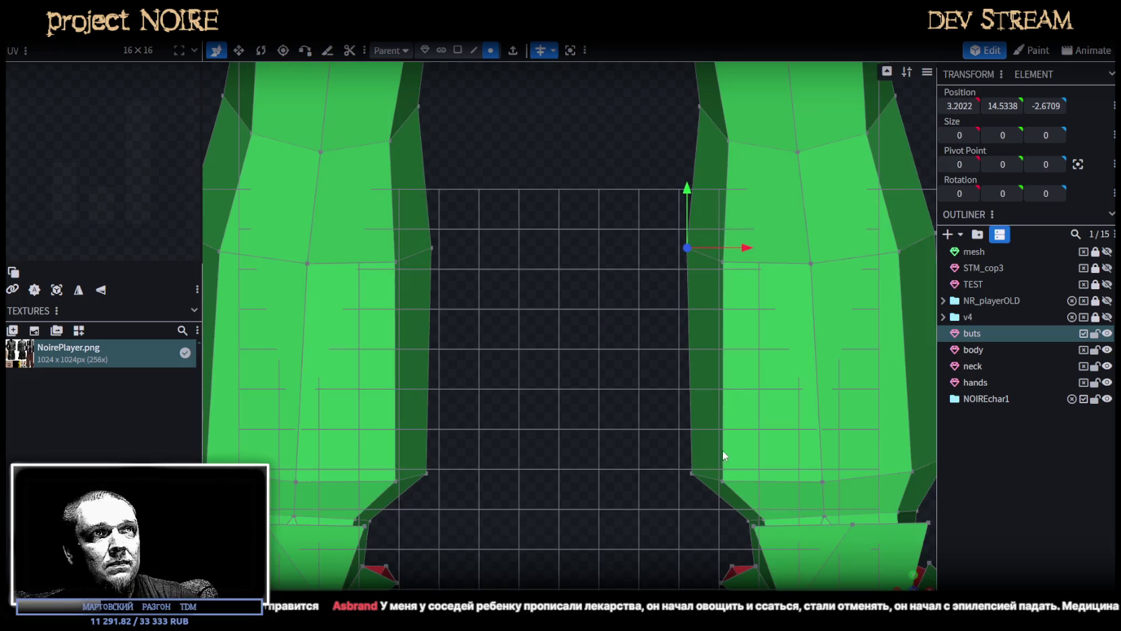
{"action": "scroll", "coordinate": [722, 450], "scroll_direction": "down", "scroll_amount": 2}
{"action": "right_click_drag", "start_coordinate": [615, 381], "coordinate": [474, 279]}
{"action": "left_click_drag", "start_coordinate": [432, 263], "coordinate": [818, 361]}
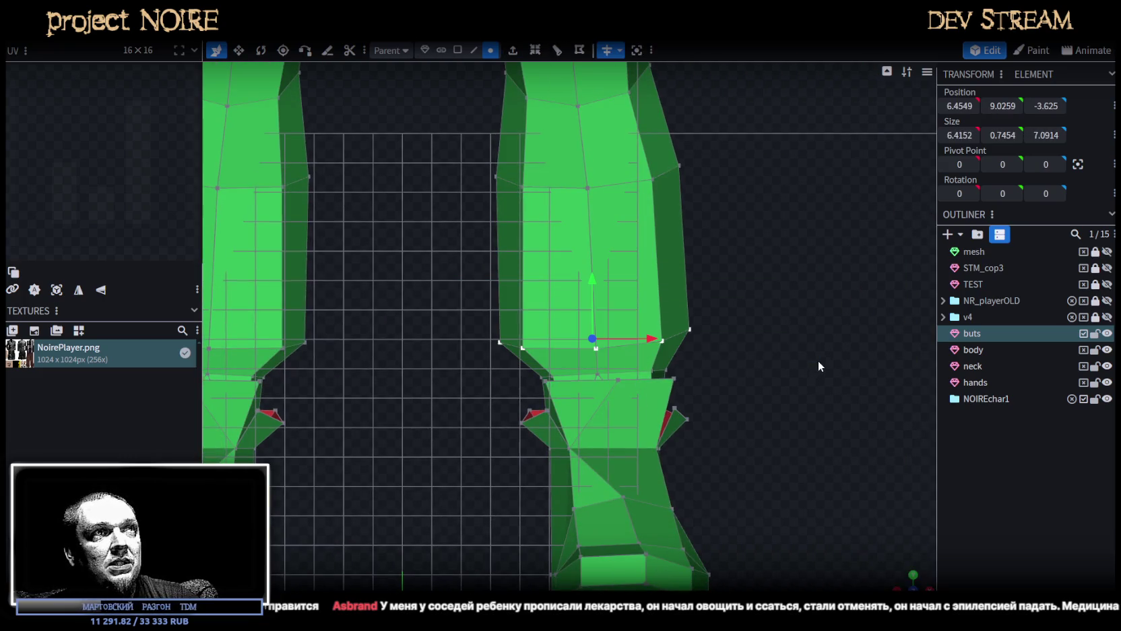
Shift the selected right-leg vertices 0.3 along X and check the result.
{"action": "left_click_drag", "start_coordinate": [651, 338], "coordinate": [660, 338]}
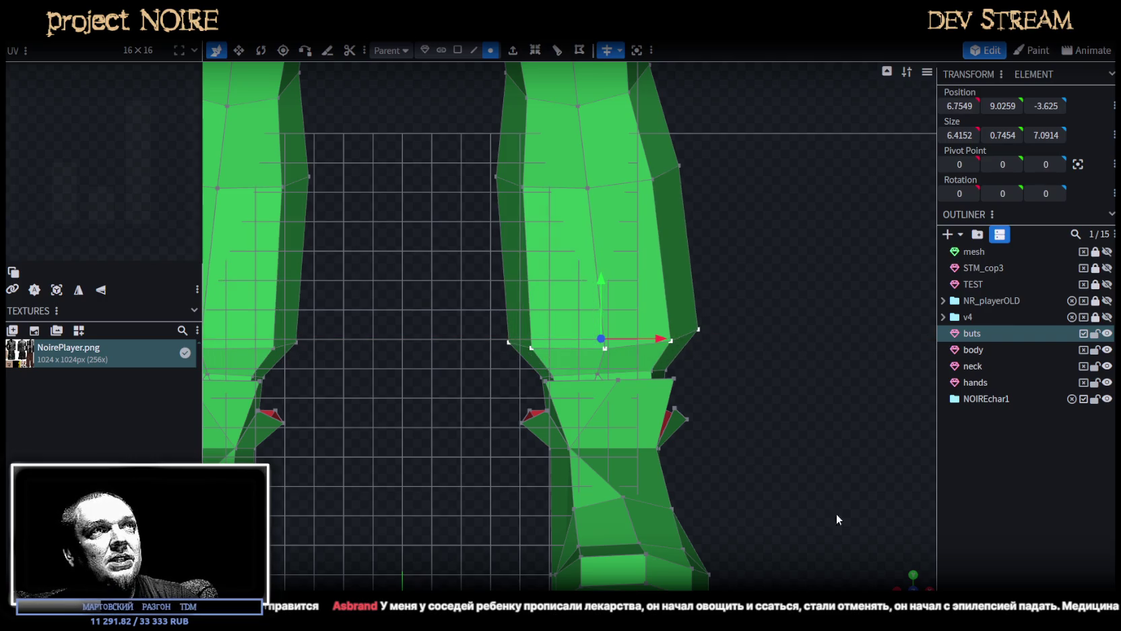
{"action": "scroll", "coordinate": [812, 496], "scroll_direction": "down", "scroll_amount": 2}
{"action": "left_click_drag", "start_coordinate": [812, 497], "coordinate": [816, 522]}
{"action": "scroll", "coordinate": [687, 496], "scroll_direction": "up", "scroll_amount": 3}
{"action": "scroll", "coordinate": [687, 495], "scroll_direction": "down", "scroll_amount": 3}
{"action": "left_click_drag", "start_coordinate": [762, 461], "coordinate": [816, 449]}
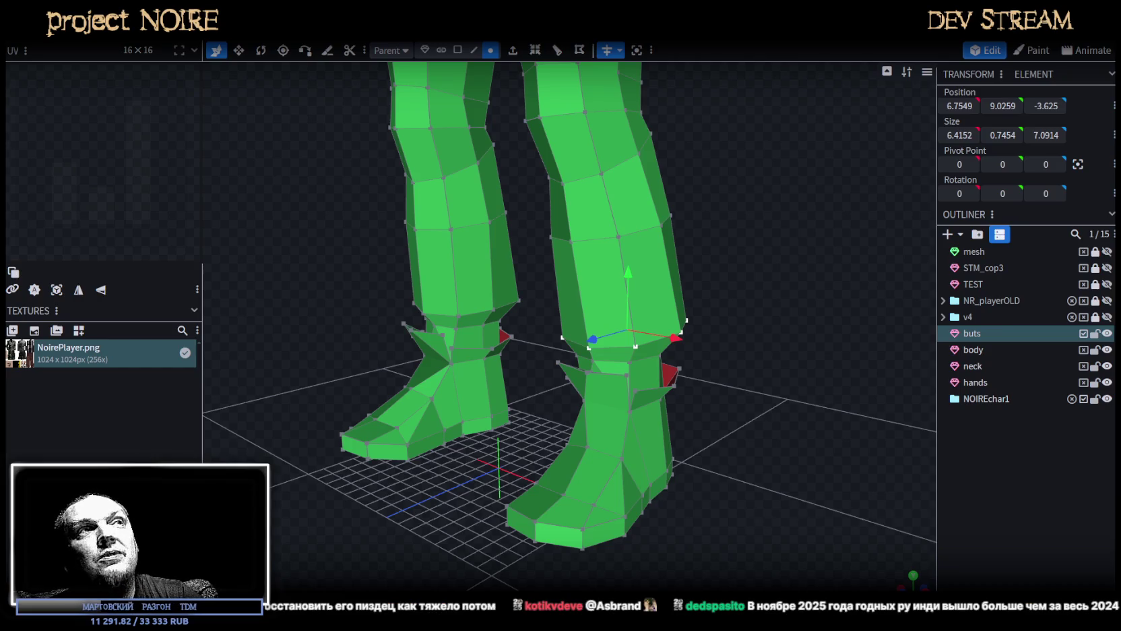
Save the model as NoireNPC.bbmodel.
{"action": "left_click_drag", "start_coordinate": [829, 440], "coordinate": [897, 435]}
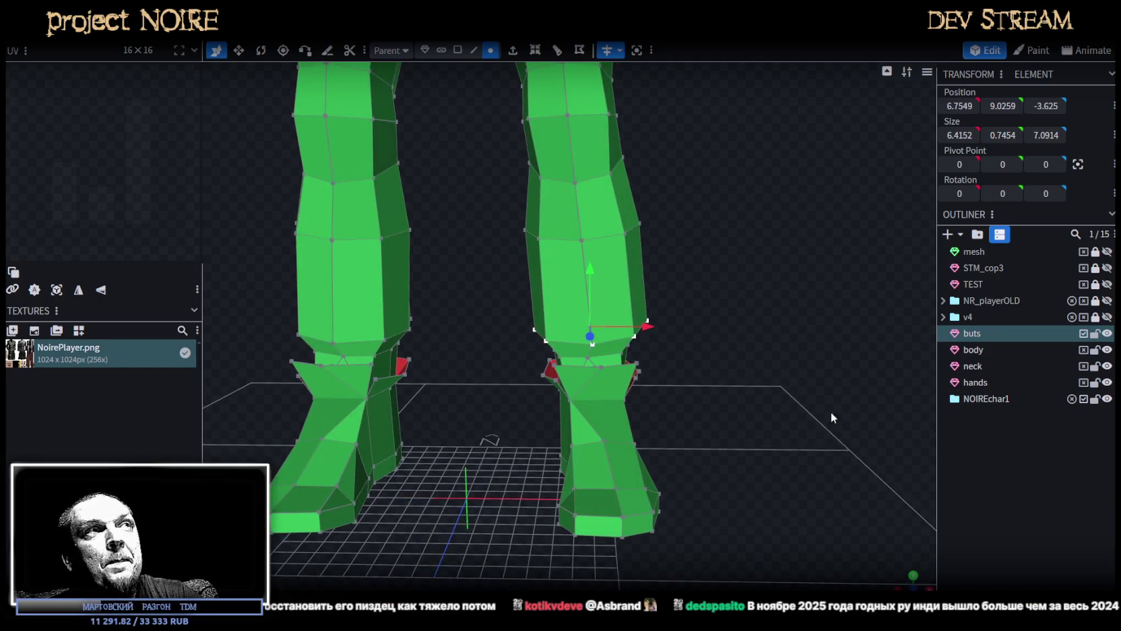
{"action": "left_click_drag", "start_coordinate": [830, 412], "coordinate": [802, 438]}
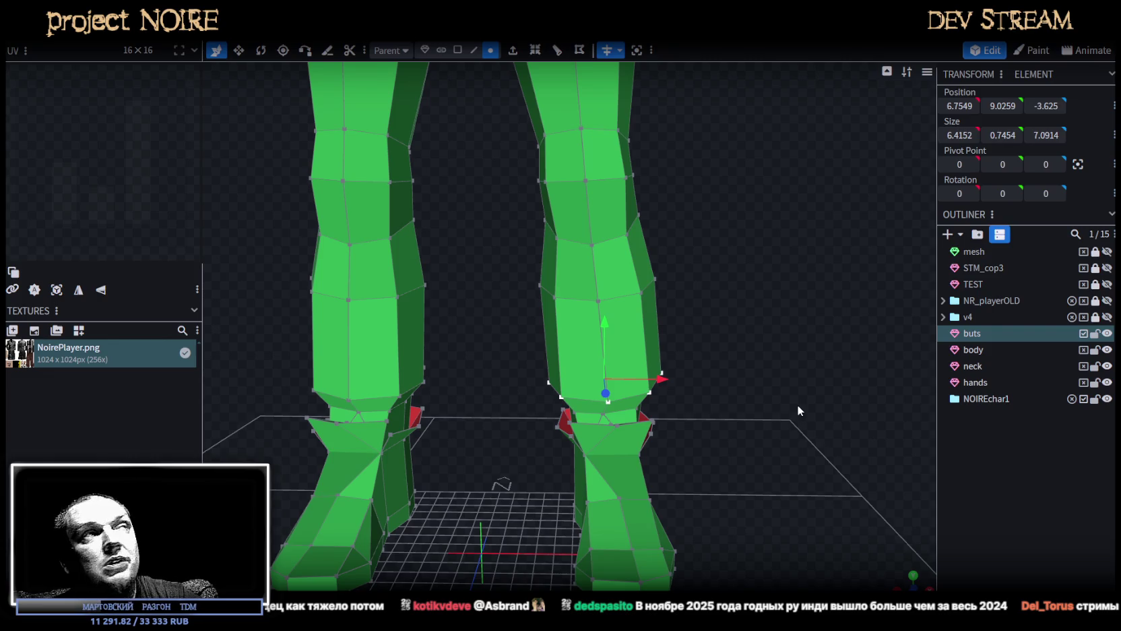
{"action": "scroll", "coordinate": [757, 270], "scroll_direction": "down", "scroll_amount": 3}
{"action": "mouse_move", "coordinate": [756, 269]}
{"action": "left_mouse_down"}
{"action": "mouse_move", "coordinate": [794, 294]}
{"action": "mouse_move", "coordinate": [749, 254]}
{"action": "mouse_move", "coordinate": [738, 269]}
{"action": "mouse_move", "coordinate": [735, 261]}
{"action": "mouse_move", "coordinate": [819, 251]}
{"action": "mouse_move", "coordinate": [773, 242]}
{"action": "mouse_move", "coordinate": [715, 277]}
{"action": "mouse_move", "coordinate": [663, 230]}
{"action": "mouse_move", "coordinate": [700, 263]}
{"action": "mouse_move", "coordinate": [788, 220]}
{"action": "mouse_move", "coordinate": [752, 300]}
{"action": "mouse_move", "coordinate": [795, 239]}
{"action": "mouse_move", "coordinate": [780, 317]}
{"action": "mouse_move", "coordinate": [337, 307]}
{"action": "mouse_move", "coordinate": [498, 159]}
{"action": "mouse_move", "coordinate": [774, 315]}
{"action": "mouse_move", "coordinate": [729, 361]}
{"action": "mouse_move", "coordinate": [690, 314]}
{"action": "mouse_move", "coordinate": [702, 317]}
{"action": "left_mouse_up"}
{"action": "key", "text": "ctrl+s"}
{"action": "key", "text": "z"}
{"action": "key", "text": "z"}
{"action": "key", "text": "z"}
{"action": "key", "text": "ctrl+s"}
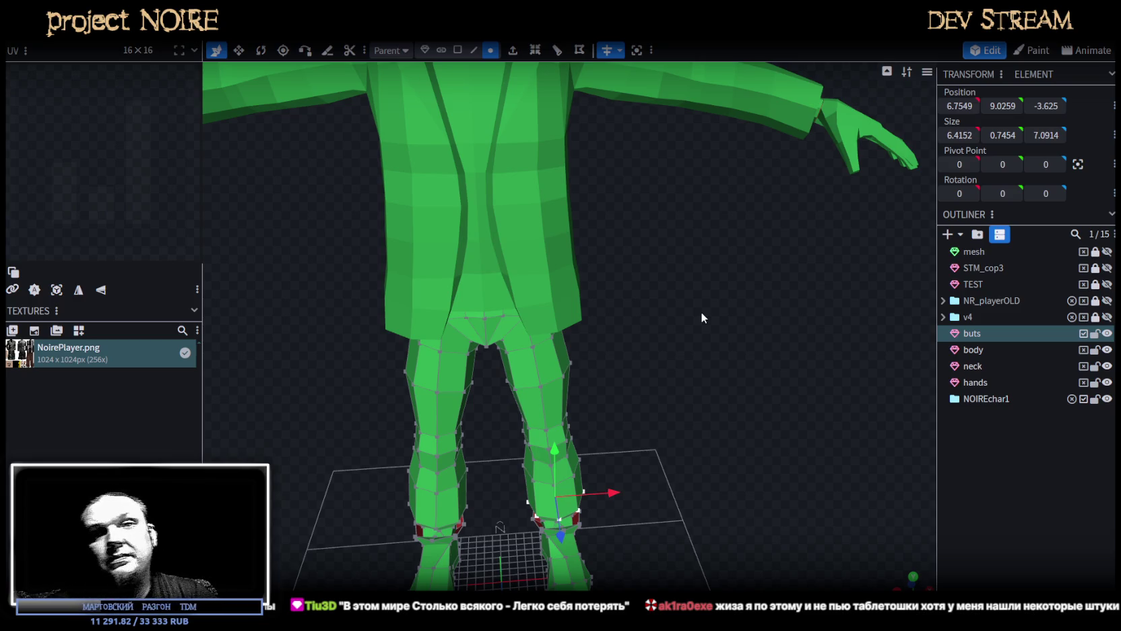
In edge mode, select the right thigh edge, then the right ankle edge.
{"action": "mouse_move", "coordinate": [644, 254]}
{"action": "left_mouse_down"}
{"action": "mouse_move", "coordinate": [662, 176]}
{"action": "mouse_move", "coordinate": [710, 221]}
{"action": "mouse_move", "coordinate": [608, 247]}
{"action": "mouse_move", "coordinate": [663, 173]}
{"action": "left_mouse_up"}
{"action": "left_click", "coordinate": [474, 50]}
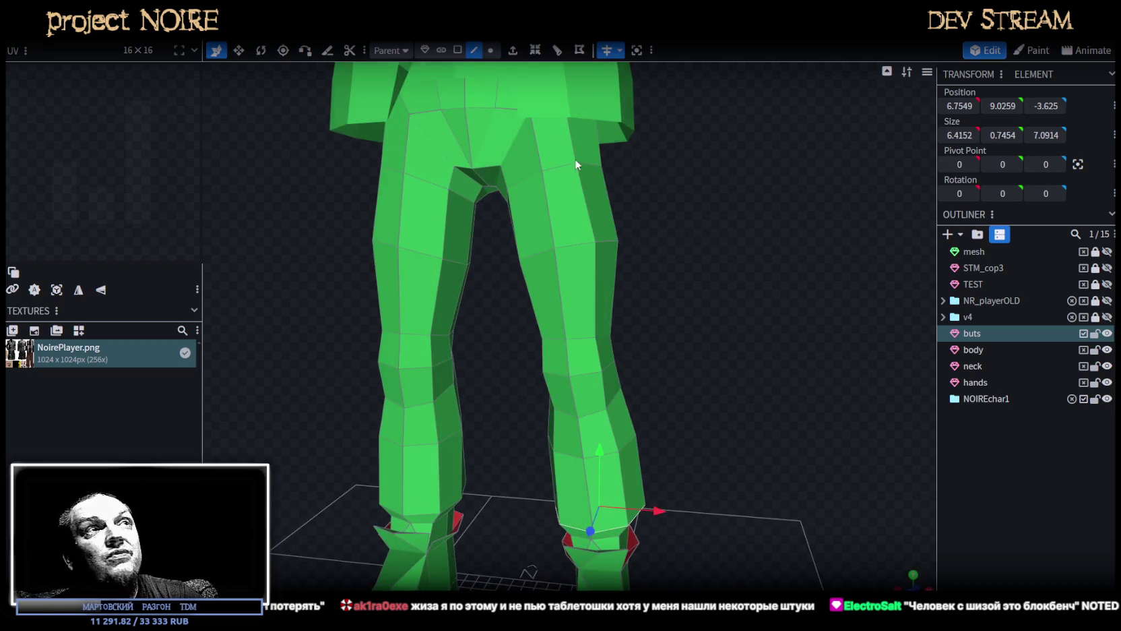
{"action": "left_click", "coordinate": [607, 241]}
{"action": "mouse_move", "coordinate": [607, 241]}
{"action": "left_mouse_down"}
{"action": "mouse_move", "coordinate": [662, 273]}
{"action": "mouse_move", "coordinate": [572, 227]}
{"action": "mouse_move", "coordinate": [828, 254]}
{"action": "mouse_move", "coordinate": [738, 200]}
{"action": "mouse_move", "coordinate": [690, 210]}
{"action": "mouse_move", "coordinate": [738, 194]}
{"action": "mouse_move", "coordinate": [735, 206]}
{"action": "mouse_move", "coordinate": [733, 197]}
{"action": "left_mouse_up"}
{"action": "left_click", "coordinate": [571, 228]}
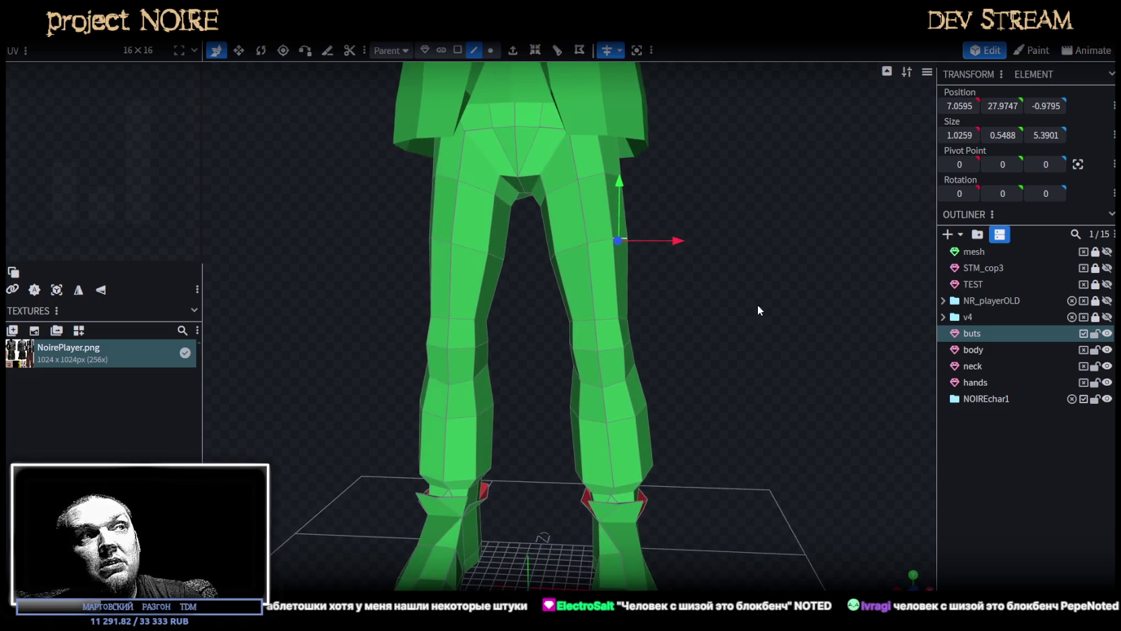
{"action": "right_click_drag", "start_coordinate": [757, 309], "coordinate": [776, 173]}
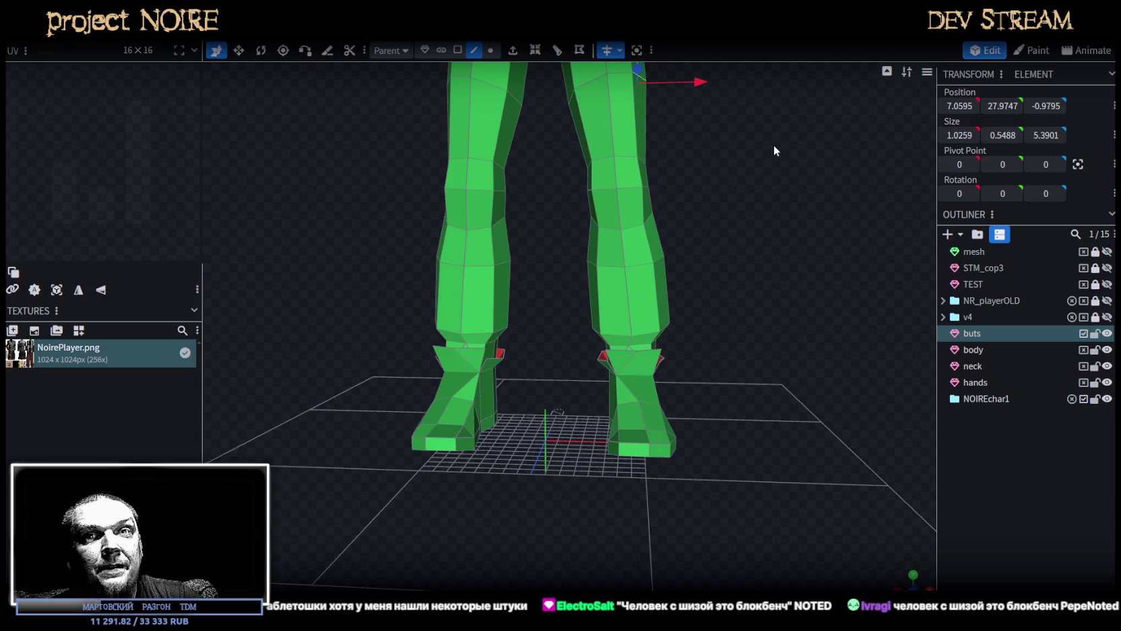
{"action": "mouse_move", "coordinate": [755, 314]}
{"action": "left_mouse_down"}
{"action": "mouse_move", "coordinate": [637, 330]}
{"action": "mouse_move", "coordinate": [729, 300]}
{"action": "left_mouse_up"}
{"action": "left_click", "coordinate": [613, 332]}
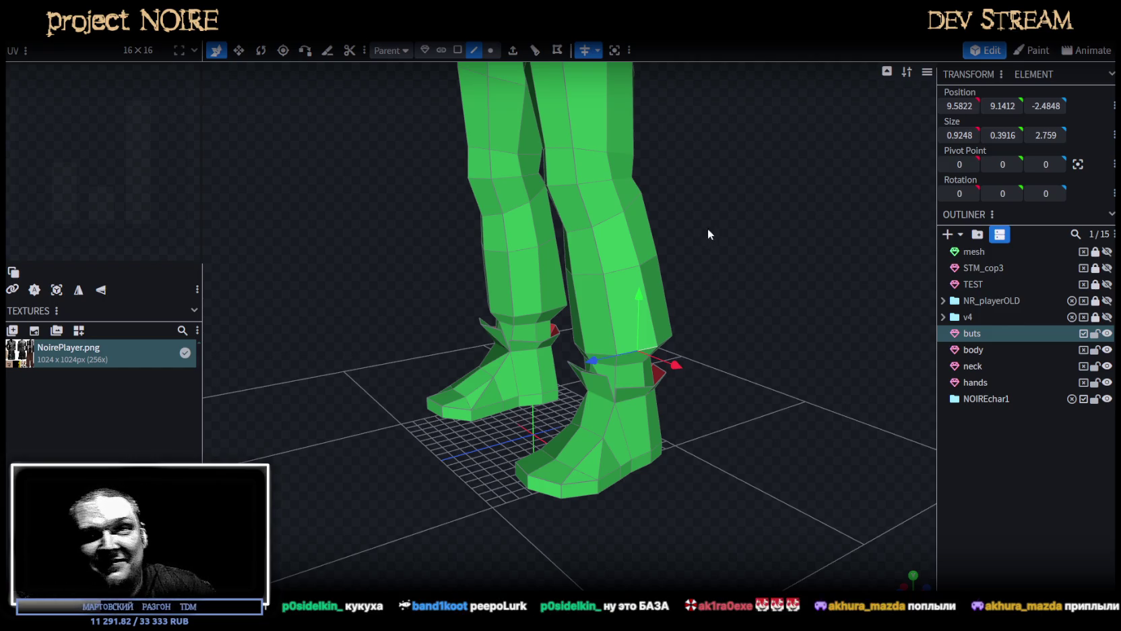
In vertex mode, nudge a leg vertex along X.
{"action": "left_click_drag", "start_coordinate": [704, 232], "coordinate": [743, 288]}
{"action": "scroll", "coordinate": [741, 256], "scroll_direction": "up", "scroll_amount": 2}
{"action": "scroll", "coordinate": [683, 296], "scroll_direction": "up", "scroll_amount": 2}
{"action": "scroll", "coordinate": [591, 283], "scroll_direction": "up", "scroll_amount": 2}
{"action": "scroll", "coordinate": [686, 351], "scroll_direction": "up", "scroll_amount": 1}
{"action": "scroll", "coordinate": [685, 351], "scroll_direction": "down", "scroll_amount": 2}
{"action": "mouse_move", "coordinate": [685, 351]}
{"action": "left_mouse_down"}
{"action": "mouse_move", "coordinate": [563, 361]}
{"action": "mouse_move", "coordinate": [521, 319]}
{"action": "left_mouse_up"}
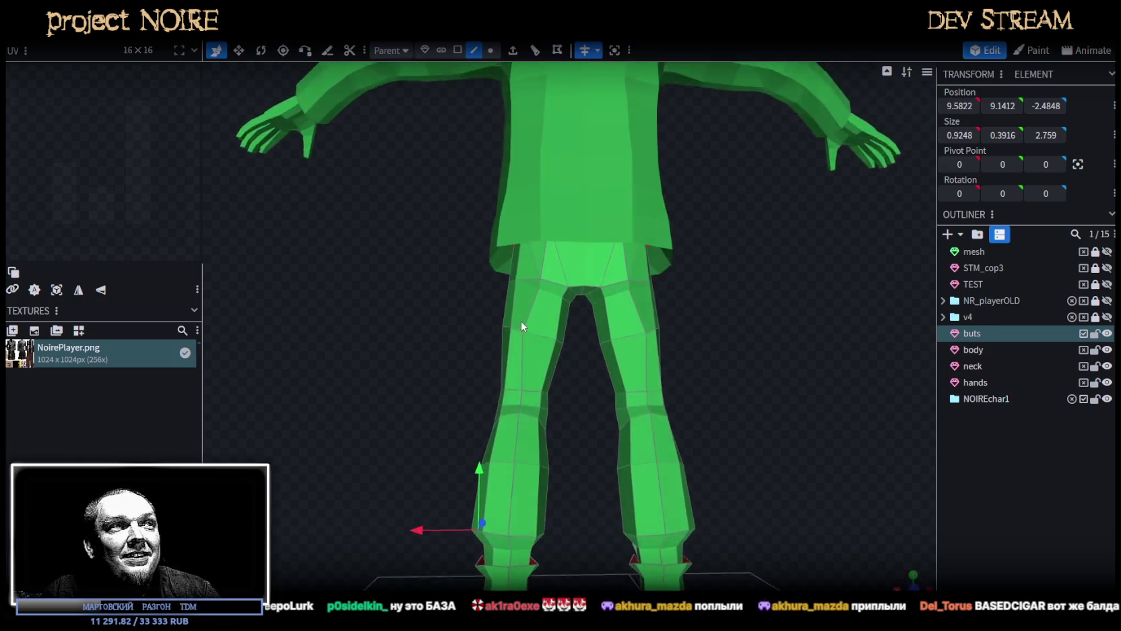
{"action": "scroll", "coordinate": [514, 337], "scroll_direction": "up", "scroll_amount": 2}
{"action": "scroll", "coordinate": [440, 300], "scroll_direction": "up", "scroll_amount": 2}
{"action": "left_click", "coordinate": [491, 50]}
{"action": "left_click", "coordinate": [523, 297]}
{"action": "left_click_drag", "start_coordinate": [515, 297], "coordinate": [480, 300]}
Select a single vertex on the right pant cuff flap.
{"action": "scroll", "coordinate": [356, 304], "scroll_direction": "down", "scroll_amount": 2}
{"action": "mouse_move", "coordinate": [356, 304]}
{"action": "left_mouse_down"}
{"action": "mouse_move", "coordinate": [687, 313]}
{"action": "mouse_move", "coordinate": [745, 341]}
{"action": "mouse_move", "coordinate": [732, 346]}
{"action": "left_mouse_up"}
{"action": "scroll", "coordinate": [734, 345], "scroll_direction": "up", "scroll_amount": 3}
{"action": "scroll", "coordinate": [733, 345], "scroll_direction": "up", "scroll_amount": 2}
{"action": "left_click_drag", "start_coordinate": [675, 380], "coordinate": [618, 350]}
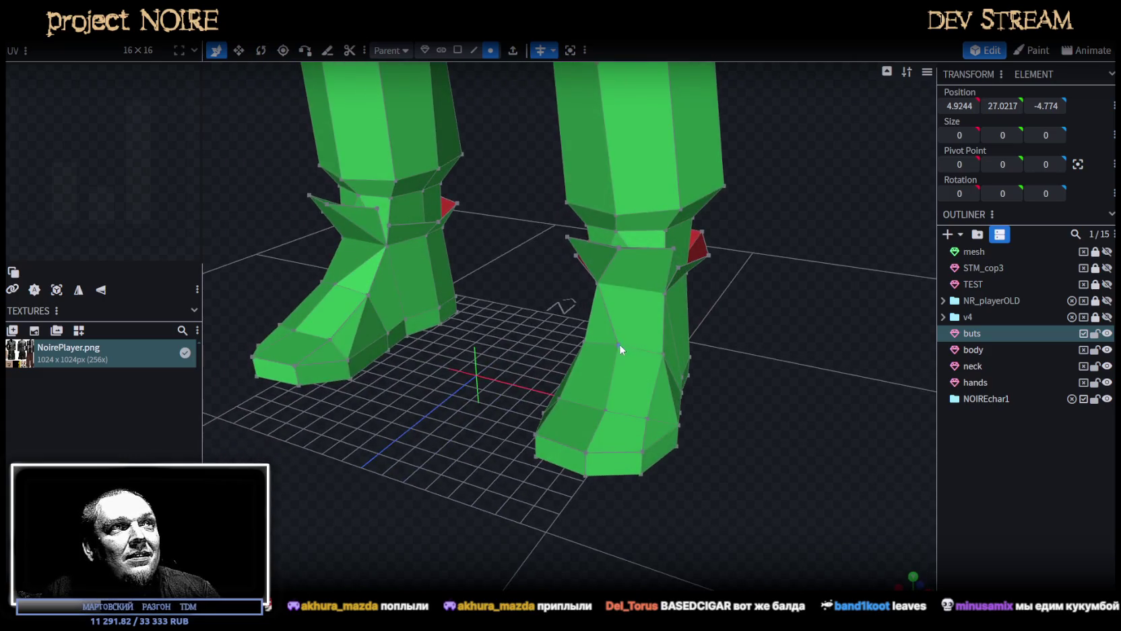
{"action": "scroll", "coordinate": [618, 363], "scroll_direction": "up", "scroll_amount": 2}
{"action": "scroll", "coordinate": [627, 371], "scroll_direction": "up", "scroll_amount": 2}
{"action": "left_click", "coordinate": [623, 313]}
{"action": "left_click", "coordinate": [552, 247]}
{"action": "mouse_move", "coordinate": [658, 315]}
{"action": "left_mouse_down"}
{"action": "mouse_move", "coordinate": [784, 425]}
{"action": "mouse_move", "coordinate": [767, 438]}
{"action": "mouse_move", "coordinate": [706, 390]}
{"action": "mouse_move", "coordinate": [755, 366]}
{"action": "mouse_move", "coordinate": [637, 342]}
{"action": "mouse_move", "coordinate": [619, 384]}
{"action": "left_mouse_up"}
{"action": "scroll", "coordinate": [761, 431], "scroll_direction": "up", "scroll_amount": 2}
{"action": "left_click", "coordinate": [627, 350]}
Add more cuff vertices and push them back 0.2 along Z.
{"action": "mouse_move", "coordinate": [757, 427]}
{"action": "left_mouse_down"}
{"action": "mouse_move", "coordinate": [664, 345]}
{"action": "mouse_move", "coordinate": [693, 399]}
{"action": "mouse_move", "coordinate": [615, 334]}
{"action": "left_mouse_up"}
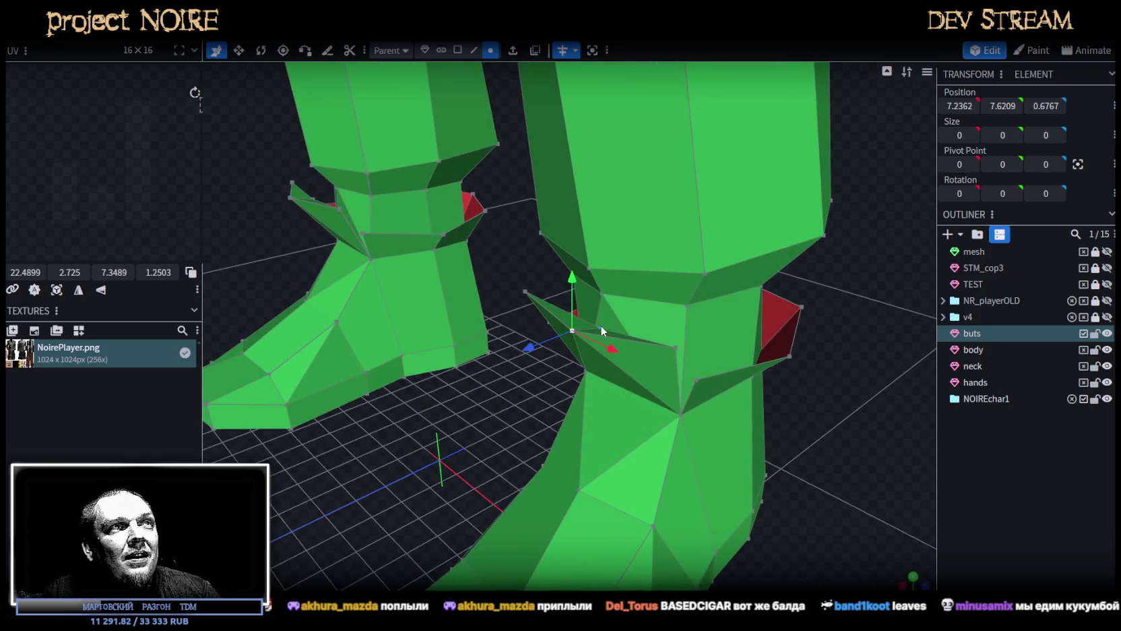
{"action": "left_click", "coordinate": [584, 272], "text": "shift"}
{"action": "left_click_drag", "start_coordinate": [554, 385], "coordinate": [552, 374]}
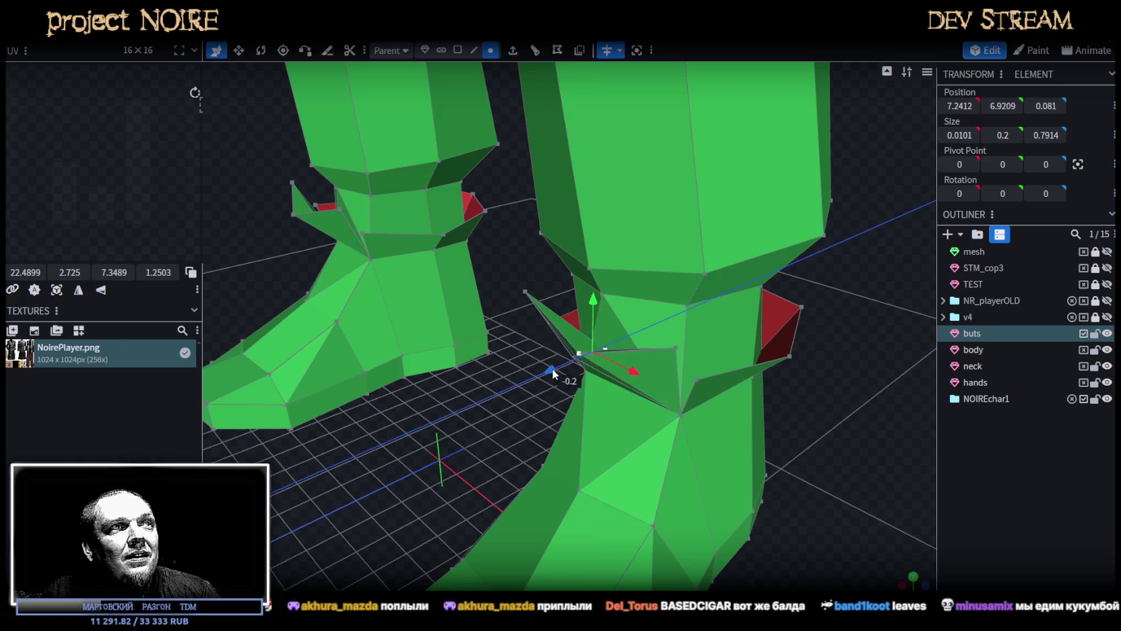
{"action": "scroll", "coordinate": [743, 501], "scroll_direction": "down", "scroll_amount": 3}
{"action": "mouse_move", "coordinate": [744, 501]}
{"action": "left_mouse_down"}
{"action": "mouse_move", "coordinate": [805, 414]}
{"action": "mouse_move", "coordinate": [780, 439]}
{"action": "mouse_move", "coordinate": [717, 424]}
{"action": "mouse_move", "coordinate": [701, 379]}
{"action": "mouse_move", "coordinate": [734, 303]}
{"action": "mouse_move", "coordinate": [727, 476]}
{"action": "mouse_move", "coordinate": [814, 372]}
{"action": "mouse_move", "coordinate": [753, 395]}
{"action": "mouse_move", "coordinate": [718, 266]}
{"action": "mouse_move", "coordinate": [784, 368]}
{"action": "mouse_move", "coordinate": [684, 345]}
{"action": "mouse_move", "coordinate": [813, 345]}
{"action": "mouse_move", "coordinate": [753, 294]}
{"action": "mouse_move", "coordinate": [519, 291]}
{"action": "mouse_move", "coordinate": [559, 291]}
{"action": "mouse_move", "coordinate": [697, 366]}
{"action": "mouse_move", "coordinate": [541, 392]}
{"action": "mouse_move", "coordinate": [863, 359]}
{"action": "mouse_move", "coordinate": [623, 377]}
{"action": "mouse_move", "coordinate": [695, 354]}
{"action": "mouse_move", "coordinate": [572, 356]}
{"action": "mouse_move", "coordinate": [549, 386]}
{"action": "left_mouse_up"}
{"action": "scroll", "coordinate": [734, 303], "scroll_direction": "down", "scroll_amount": 3}
Move the right knee ring back and up 1.7, then 0.3 along Z, and resize it deeper along Z.
{"action": "left_click_drag", "start_coordinate": [604, 336], "coordinate": [592, 311]}
{"action": "left_click_drag", "start_coordinate": [546, 362], "coordinate": [539, 355]}
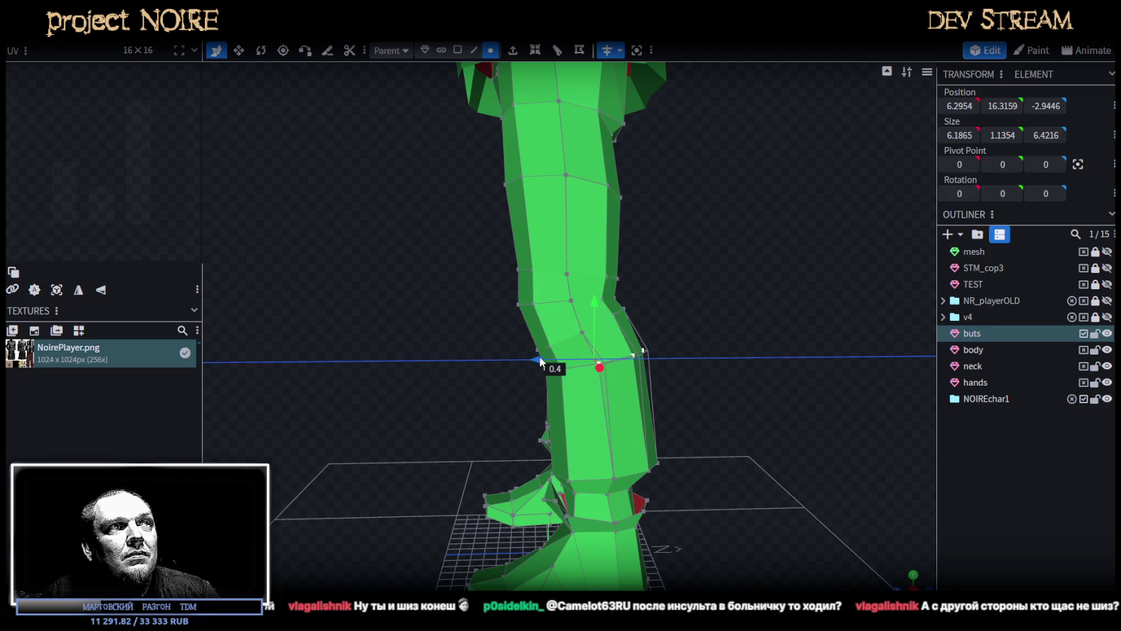
{"action": "mouse_move", "coordinate": [718, 368]}
{"action": "left_mouse_down"}
{"action": "mouse_move", "coordinate": [714, 392]}
{"action": "mouse_move", "coordinate": [623, 406]}
{"action": "mouse_move", "coordinate": [765, 400]}
{"action": "mouse_move", "coordinate": [668, 370]}
{"action": "mouse_move", "coordinate": [737, 372]}
{"action": "mouse_move", "coordinate": [742, 357]}
{"action": "mouse_move", "coordinate": [794, 354]}
{"action": "mouse_move", "coordinate": [778, 375]}
{"action": "mouse_move", "coordinate": [854, 445]}
{"action": "mouse_move", "coordinate": [780, 355]}
{"action": "mouse_move", "coordinate": [764, 397]}
{"action": "mouse_move", "coordinate": [500, 436]}
{"action": "mouse_move", "coordinate": [731, 417]}
{"action": "mouse_move", "coordinate": [652, 376]}
{"action": "mouse_move", "coordinate": [661, 368]}
{"action": "mouse_move", "coordinate": [892, 401]}
{"action": "mouse_move", "coordinate": [792, 545]}
{"action": "mouse_move", "coordinate": [753, 481]}
{"action": "mouse_move", "coordinate": [800, 515]}
{"action": "left_mouse_up"}
{"action": "key", "text": "s"}
{"action": "left_click", "coordinate": [855, 444]}
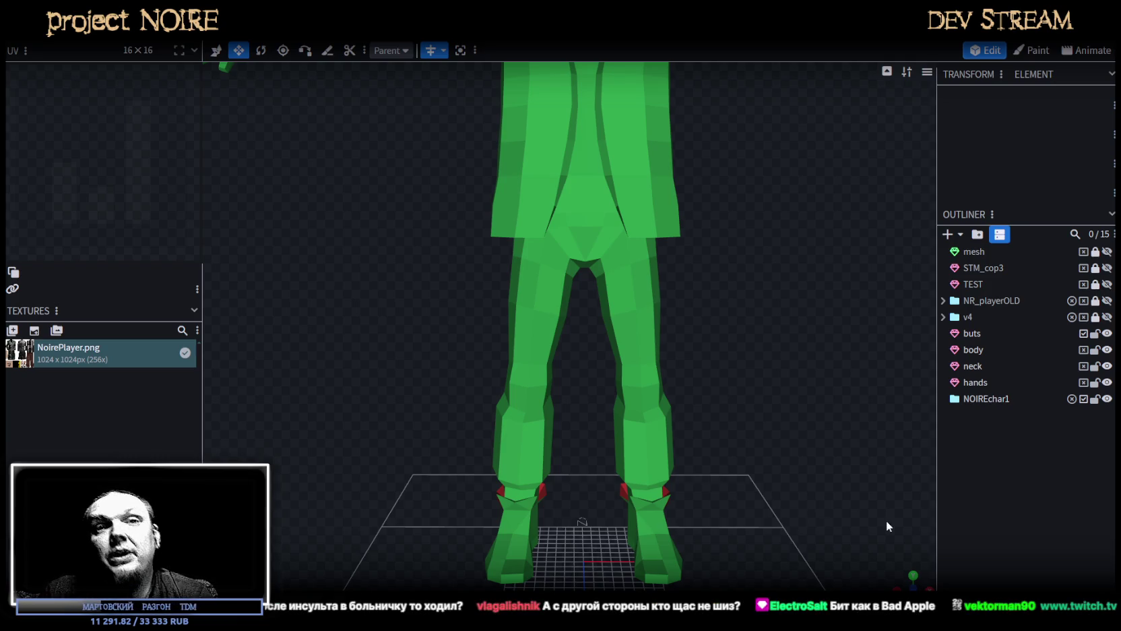
Select the buts pants mesh and move its crotch vertex to Y 32.5609.
{"action": "scroll", "coordinate": [739, 345], "scroll_direction": "up", "scroll_amount": 1}
{"action": "left_click", "coordinate": [619, 252]}
{"action": "scroll", "coordinate": [735, 386], "scroll_direction": "up", "scroll_amount": 1}
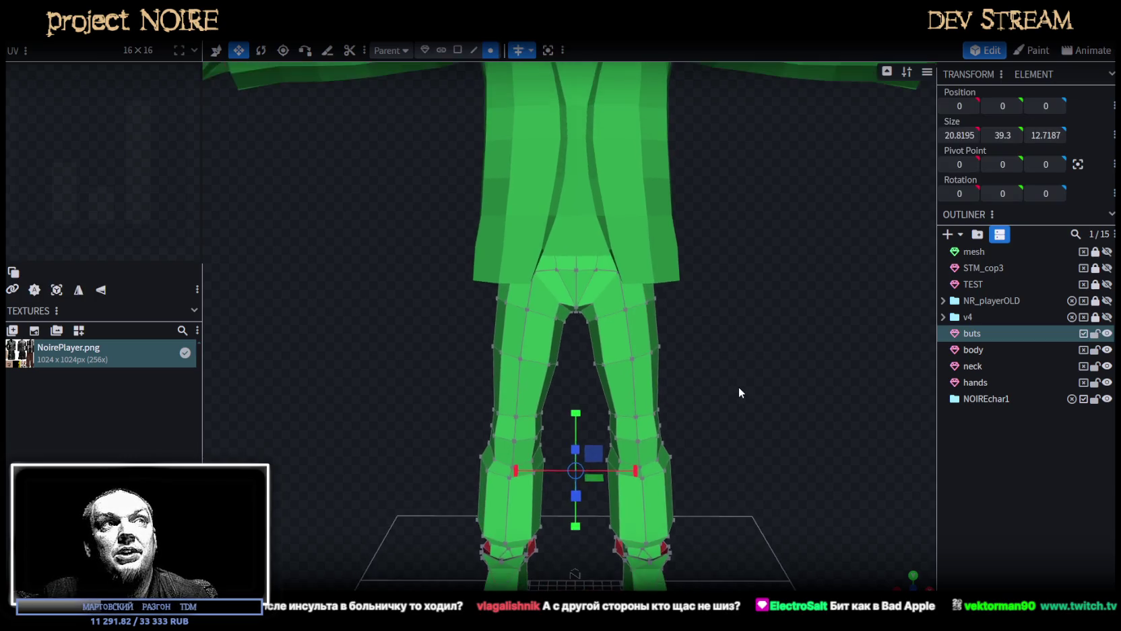
{"action": "scroll", "coordinate": [743, 374], "scroll_direction": "up", "scroll_amount": 1}
{"action": "scroll", "coordinate": [571, 252], "scroll_direction": "up", "scroll_amount": 1}
{"action": "left_click", "coordinate": [605, 275]}
{"action": "left_click_drag", "start_coordinate": [760, 349], "coordinate": [624, 312]}
{"action": "left_click_drag", "start_coordinate": [576, 266], "coordinate": [578, 262]}
{"action": "scroll", "coordinate": [822, 344], "scroll_direction": "down", "scroll_amount": 3}
{"action": "scroll", "coordinate": [855, 351], "scroll_direction": "down", "scroll_amount": 2}
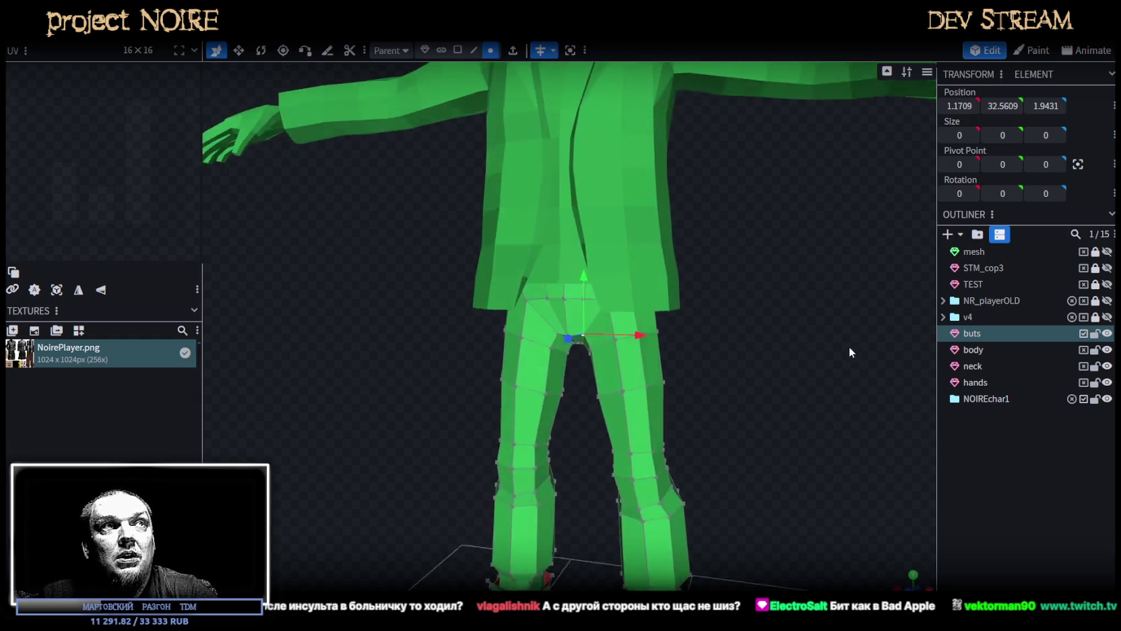
{"action": "mouse_move", "coordinate": [849, 351]}
{"action": "left_mouse_down"}
{"action": "mouse_move", "coordinate": [847, 367]}
{"action": "mouse_move", "coordinate": [764, 346]}
{"action": "mouse_move", "coordinate": [657, 344]}
{"action": "mouse_move", "coordinate": [740, 346]}
{"action": "mouse_move", "coordinate": [797, 328]}
{"action": "mouse_move", "coordinate": [802, 256]}
{"action": "mouse_move", "coordinate": [780, 250]}
{"action": "mouse_move", "coordinate": [755, 337]}
{"action": "left_mouse_up"}
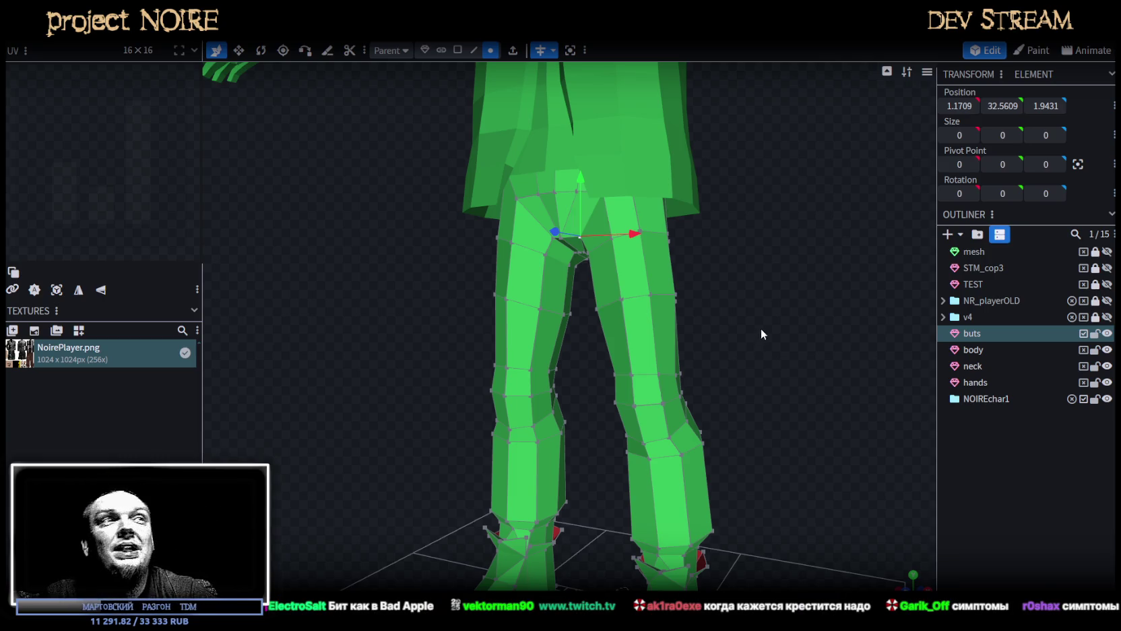
Select the inner-thigh vertex between the legs and shift it 0.2 along X.
{"action": "left_click_drag", "start_coordinate": [759, 329], "coordinate": [814, 317]}
{"action": "scroll", "coordinate": [822, 311], "scroll_direction": "up", "scroll_amount": 3}
{"action": "mouse_move", "coordinate": [615, 322]}
{"action": "left_mouse_down", "text": "ctrl"}
{"action": "mouse_move", "coordinate": [664, 263]}
{"action": "mouse_move", "coordinate": [483, 269]}
{"action": "mouse_move", "coordinate": [495, 267]}
{"action": "left_mouse_up", "text": "ctrl"}
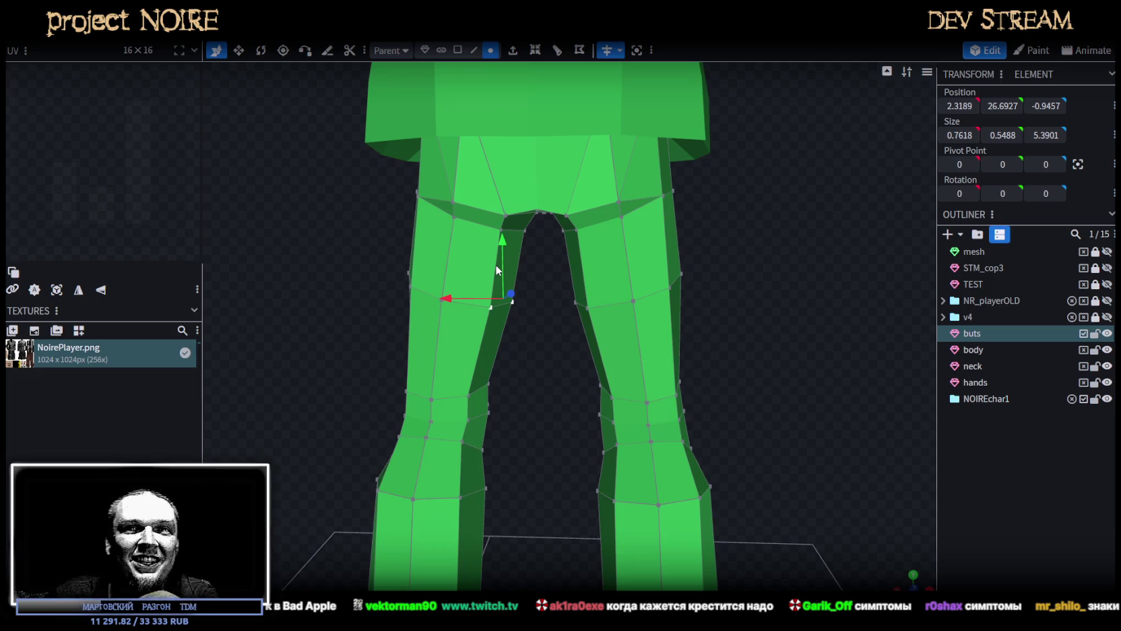
{"action": "left_click_drag", "start_coordinate": [442, 301], "coordinate": [450, 305]}
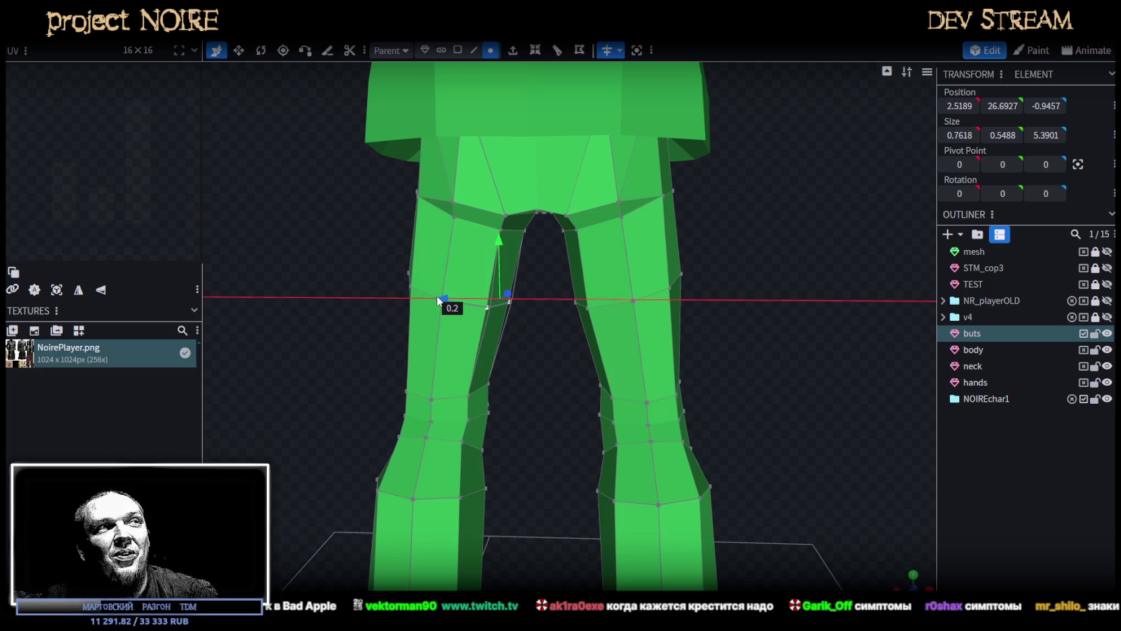
{"action": "left_click_drag", "start_coordinate": [445, 371], "coordinate": [686, 331]}
{"action": "scroll", "coordinate": [762, 405], "scroll_direction": "down", "scroll_amount": 2}
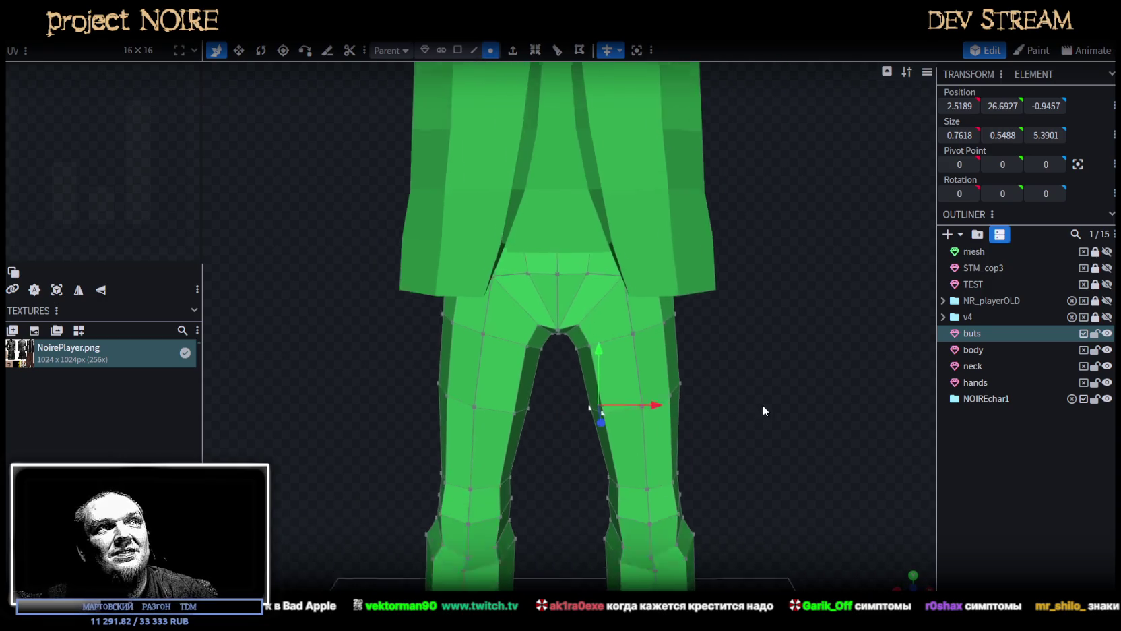
{"action": "scroll", "coordinate": [755, 398], "scroll_direction": "down", "scroll_amount": 2}
{"action": "scroll", "coordinate": [762, 371], "scroll_direction": "down", "scroll_amount": 2}
{"action": "scroll", "coordinate": [743, 382], "scroll_direction": "down", "scroll_amount": 2}
{"action": "scroll", "coordinate": [742, 378], "scroll_direction": "up", "scroll_amount": 2}
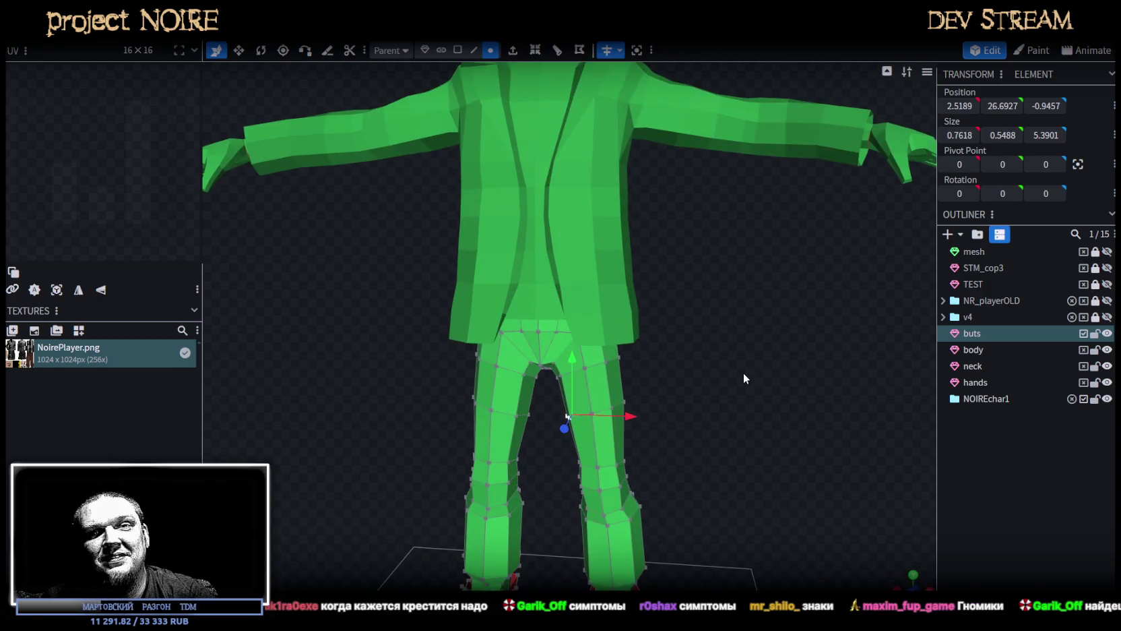
Save the model as NoirePlayer.bbmodel.
{"action": "key", "text": "ctrl+s"}
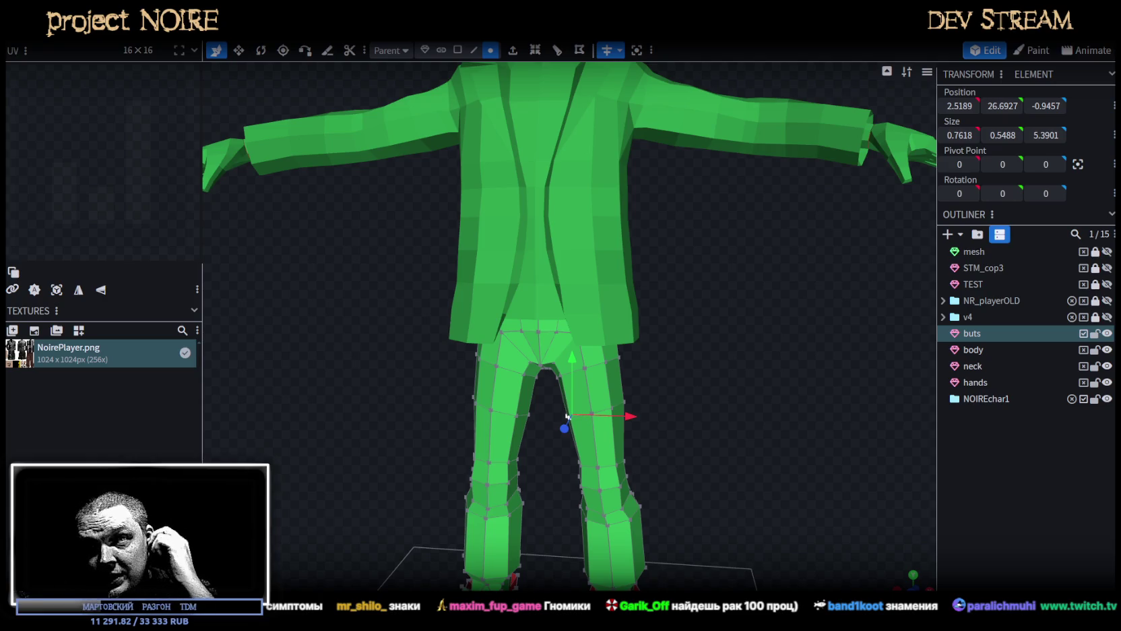
{"action": "mouse_move", "coordinate": [568, 416]}
{"action": "left_mouse_down"}
{"action": "mouse_move", "coordinate": [779, 475]}
{"action": "mouse_move", "coordinate": [714, 362]}
{"action": "left_mouse_up"}
{"action": "scroll", "coordinate": [714, 362], "scroll_direction": "up", "scroll_amount": 3}
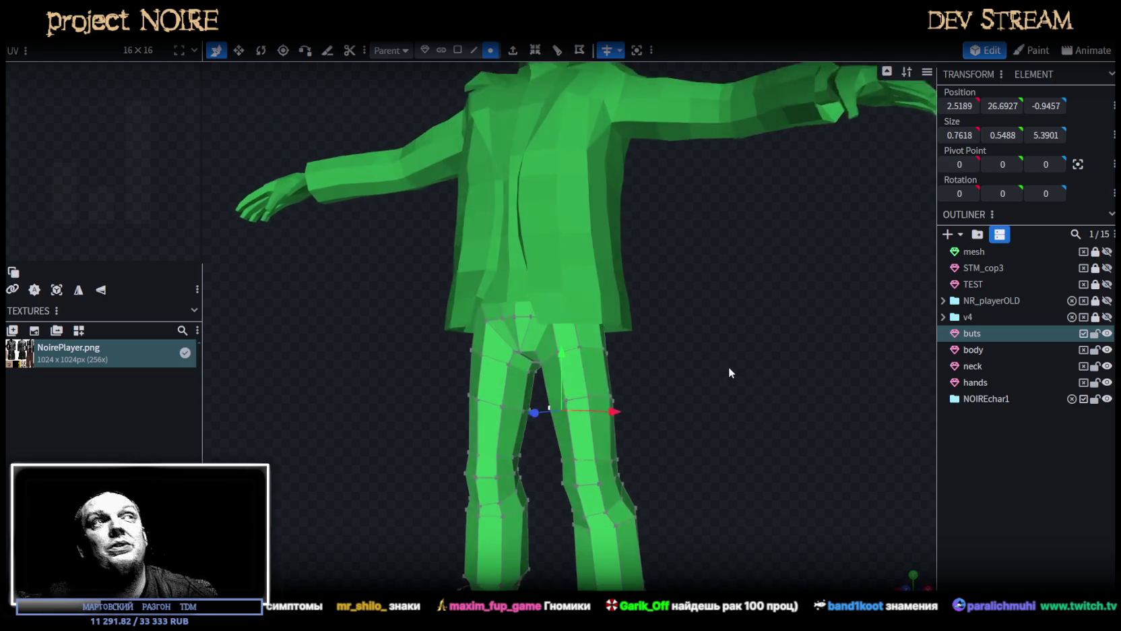
{"action": "scroll", "coordinate": [726, 365], "scroll_direction": "up", "scroll_amount": 2}
{"action": "scroll", "coordinate": [671, 336], "scroll_direction": "down", "scroll_amount": 3}
{"action": "mouse_move", "coordinate": [696, 348]}
{"action": "left_mouse_down"}
{"action": "mouse_move", "coordinate": [692, 307]}
{"action": "mouse_move", "coordinate": [571, 329]}
{"action": "mouse_move", "coordinate": [497, 327]}
{"action": "mouse_move", "coordinate": [652, 370]}
{"action": "mouse_move", "coordinate": [677, 327]}
{"action": "mouse_move", "coordinate": [726, 362]}
{"action": "mouse_move", "coordinate": [510, 348]}
{"action": "mouse_move", "coordinate": [494, 361]}
{"action": "mouse_move", "coordinate": [536, 376]}
{"action": "mouse_move", "coordinate": [590, 437]}
{"action": "mouse_move", "coordinate": [886, 403]}
{"action": "mouse_move", "coordinate": [753, 400]}
{"action": "mouse_move", "coordinate": [736, 450]}
{"action": "mouse_move", "coordinate": [790, 486]}
{"action": "mouse_move", "coordinate": [861, 475]}
{"action": "mouse_move", "coordinate": [852, 504]}
{"action": "mouse_move", "coordinate": [652, 450]}
{"action": "mouse_move", "coordinate": [562, 466]}
{"action": "mouse_move", "coordinate": [554, 486]}
{"action": "mouse_move", "coordinate": [482, 419]}
{"action": "mouse_move", "coordinate": [420, 387]}
{"action": "mouse_move", "coordinate": [417, 402]}
{"action": "mouse_move", "coordinate": [464, 389]}
{"action": "mouse_move", "coordinate": [505, 406]}
{"action": "mouse_move", "coordinate": [457, 391]}
{"action": "mouse_move", "coordinate": [579, 219]}
{"action": "mouse_move", "coordinate": [389, 267]}
{"action": "mouse_move", "coordinate": [608, 254]}
{"action": "mouse_move", "coordinate": [710, 429]}
{"action": "mouse_move", "coordinate": [754, 396]}
{"action": "left_mouse_up"}
Save, then move an ankle-cuff vertex 0.3 outward along X to flare it over the boot.
{"action": "left_click", "coordinate": [555, 274]}
{"action": "key", "text": "ctrl+s"}
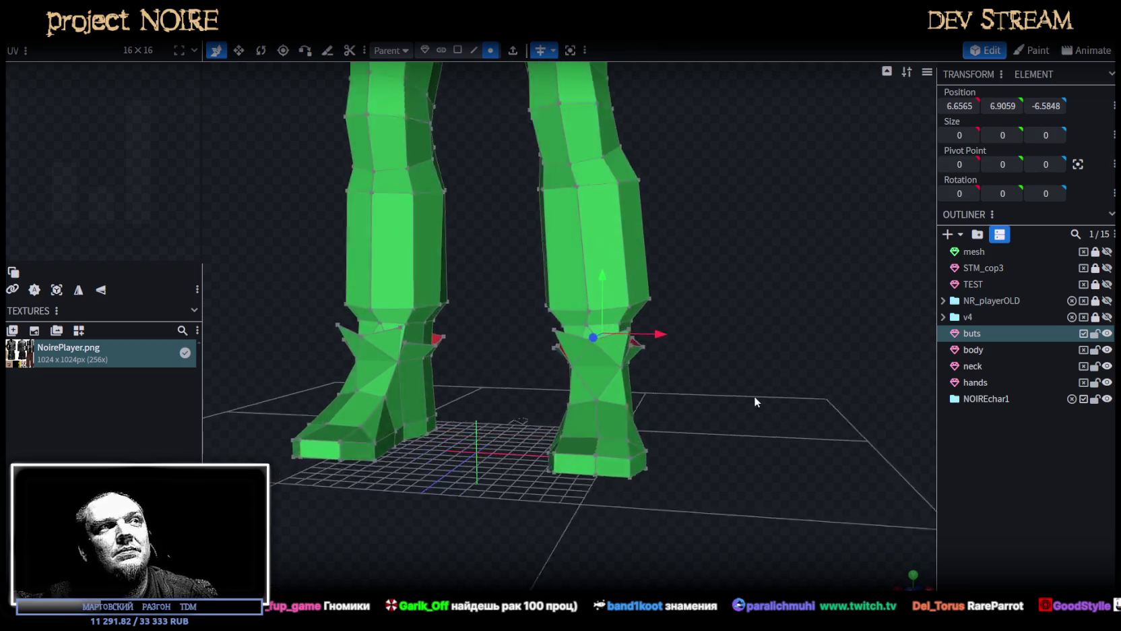
{"action": "scroll", "coordinate": [747, 437], "scroll_direction": "up", "scroll_amount": 2}
{"action": "scroll", "coordinate": [736, 410], "scroll_direction": "up", "scroll_amount": 5}
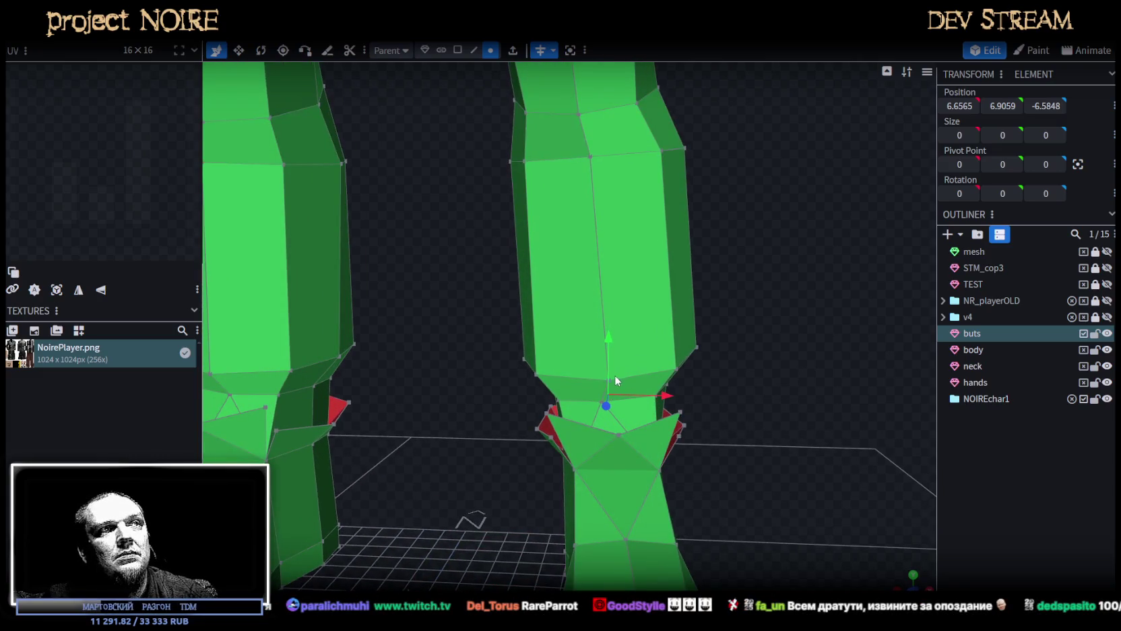
{"action": "left_click", "coordinate": [607, 380]}
{"action": "left_click_drag", "start_coordinate": [628, 407], "coordinate": [657, 403]}
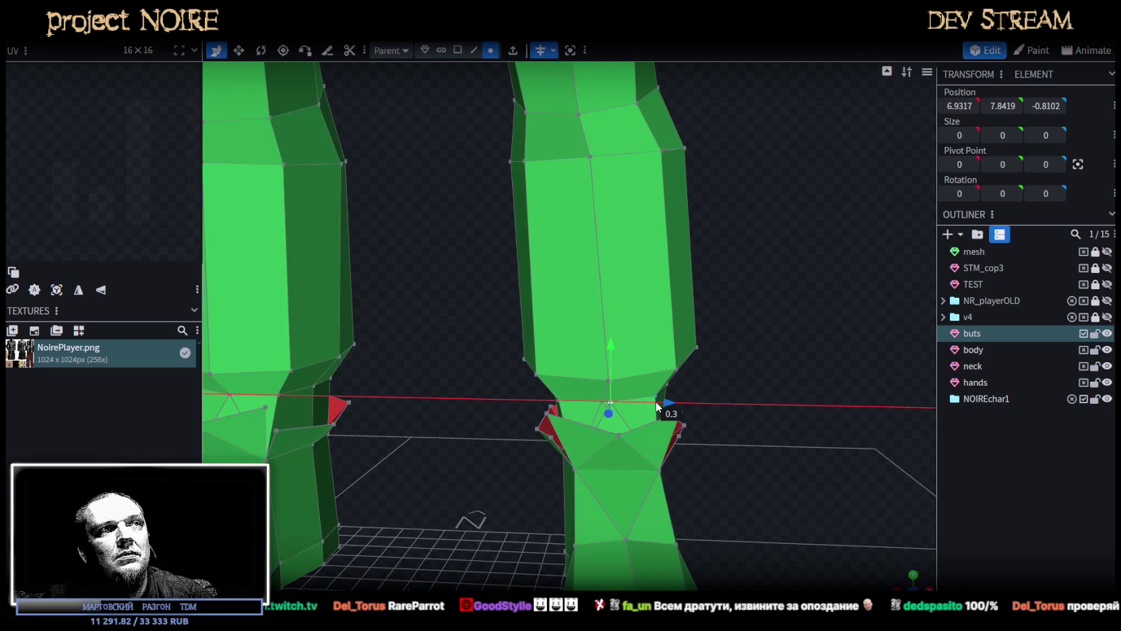
{"action": "mouse_move", "coordinate": [734, 405]}
{"action": "left_mouse_down"}
{"action": "mouse_move", "coordinate": [602, 405]}
{"action": "mouse_move", "coordinate": [485, 373]}
{"action": "mouse_move", "coordinate": [482, 385]}
{"action": "mouse_move", "coordinate": [604, 381]}
{"action": "mouse_move", "coordinate": [626, 406]}
{"action": "mouse_move", "coordinate": [606, 390]}
{"action": "mouse_move", "coordinate": [639, 382]}
{"action": "mouse_move", "coordinate": [632, 418]}
{"action": "mouse_move", "coordinate": [606, 426]}
{"action": "mouse_move", "coordinate": [716, 396]}
{"action": "mouse_move", "coordinate": [469, 388]}
{"action": "mouse_move", "coordinate": [504, 410]}
{"action": "mouse_move", "coordinate": [858, 397]}
{"action": "left_mouse_up"}
{"action": "left_click", "coordinate": [632, 418]}
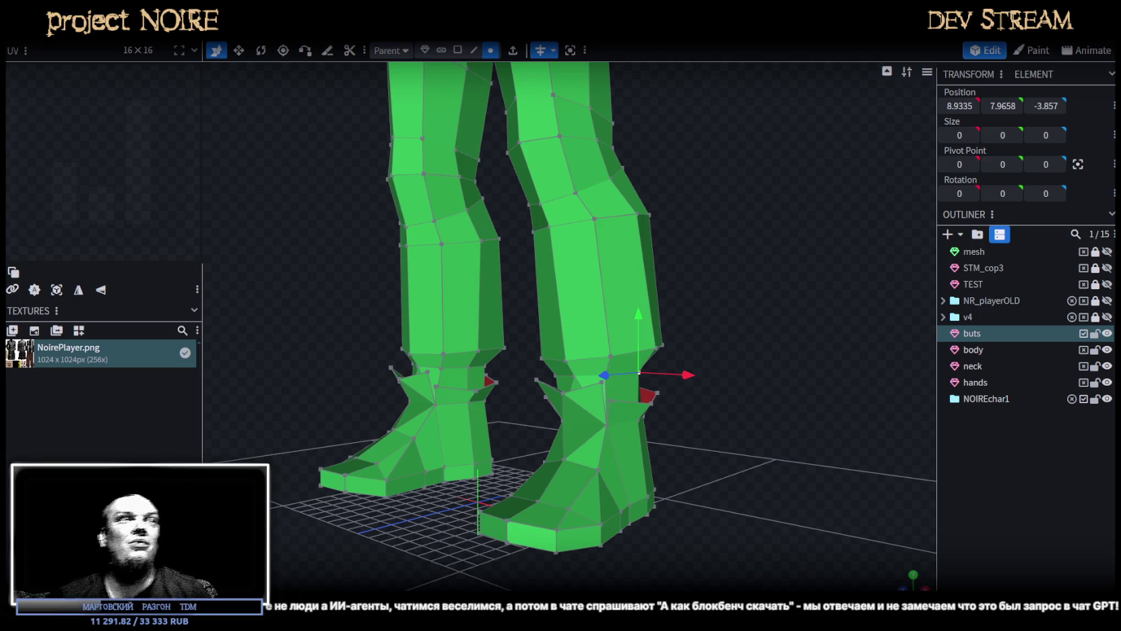
Pull the selected shin vertex 0.3 along X so Position X reads 6.0454.
{"action": "scroll", "coordinate": [627, 237], "scroll_direction": "down", "scroll_amount": 2}
{"action": "left_click_drag", "start_coordinate": [627, 237], "coordinate": [731, 245]}
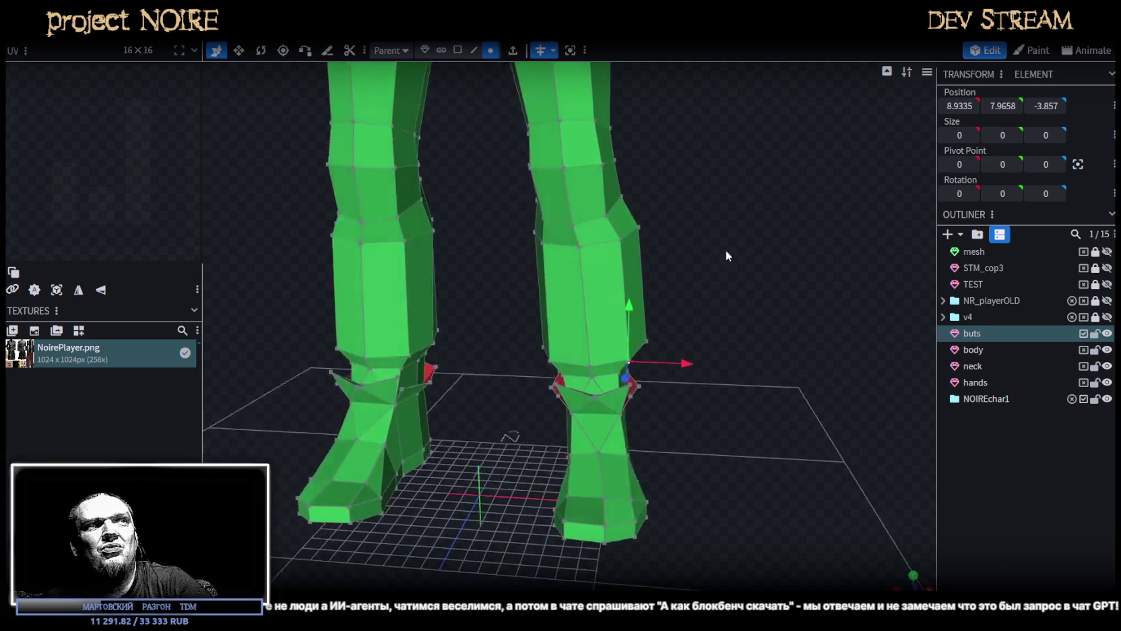
{"action": "scroll", "coordinate": [615, 203], "scroll_direction": "up", "scroll_amount": 3}
{"action": "scroll", "coordinate": [672, 249], "scroll_direction": "down", "scroll_amount": 2}
{"action": "left_click", "coordinate": [556, 239]}
{"action": "mouse_move", "coordinate": [732, 272]}
{"action": "left_mouse_down"}
{"action": "mouse_move", "coordinate": [788, 302]}
{"action": "mouse_move", "coordinate": [758, 336]}
{"action": "left_mouse_up"}
{"action": "left_click_drag", "start_coordinate": [653, 266], "coordinate": [647, 262]}
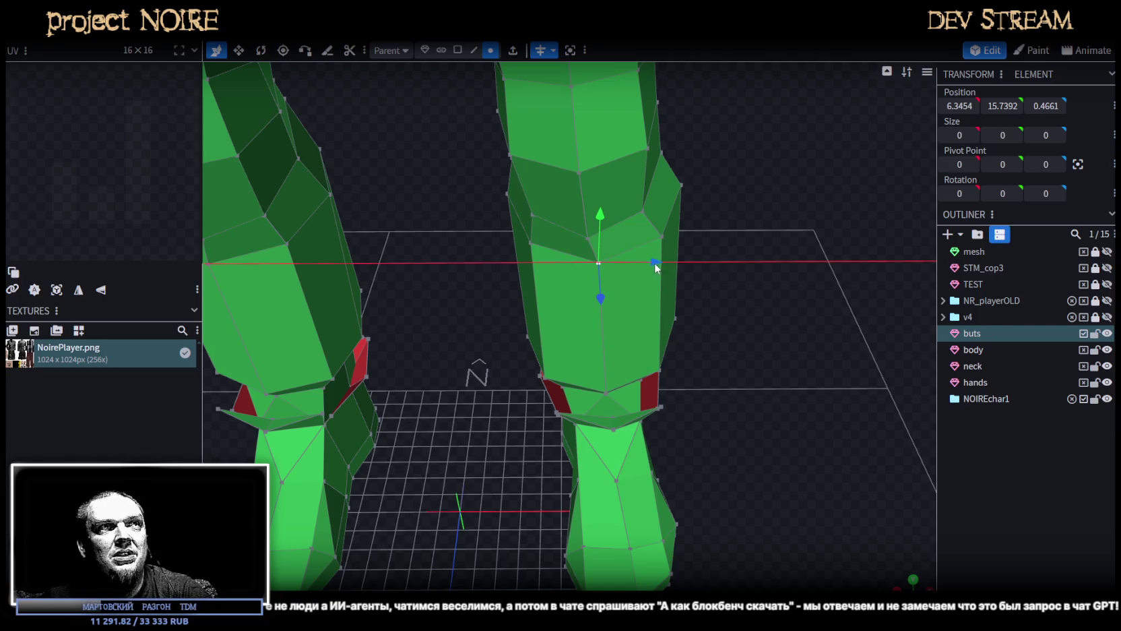
{"action": "mouse_move", "coordinate": [652, 268]}
{"action": "left_mouse_down"}
{"action": "mouse_move", "coordinate": [671, 278]}
{"action": "mouse_move", "coordinate": [560, 258]}
{"action": "mouse_move", "coordinate": [770, 365]}
{"action": "mouse_move", "coordinate": [760, 499]}
{"action": "mouse_move", "coordinate": [768, 385]}
{"action": "mouse_move", "coordinate": [808, 425]}
{"action": "mouse_move", "coordinate": [808, 414]}
{"action": "mouse_move", "coordinate": [767, 416]}
{"action": "mouse_move", "coordinate": [755, 345]}
{"action": "mouse_move", "coordinate": [837, 342]}
{"action": "mouse_move", "coordinate": [790, 330]}
{"action": "mouse_move", "coordinate": [710, 355]}
{"action": "mouse_move", "coordinate": [720, 337]}
{"action": "mouse_move", "coordinate": [802, 355]}
{"action": "left_mouse_up"}
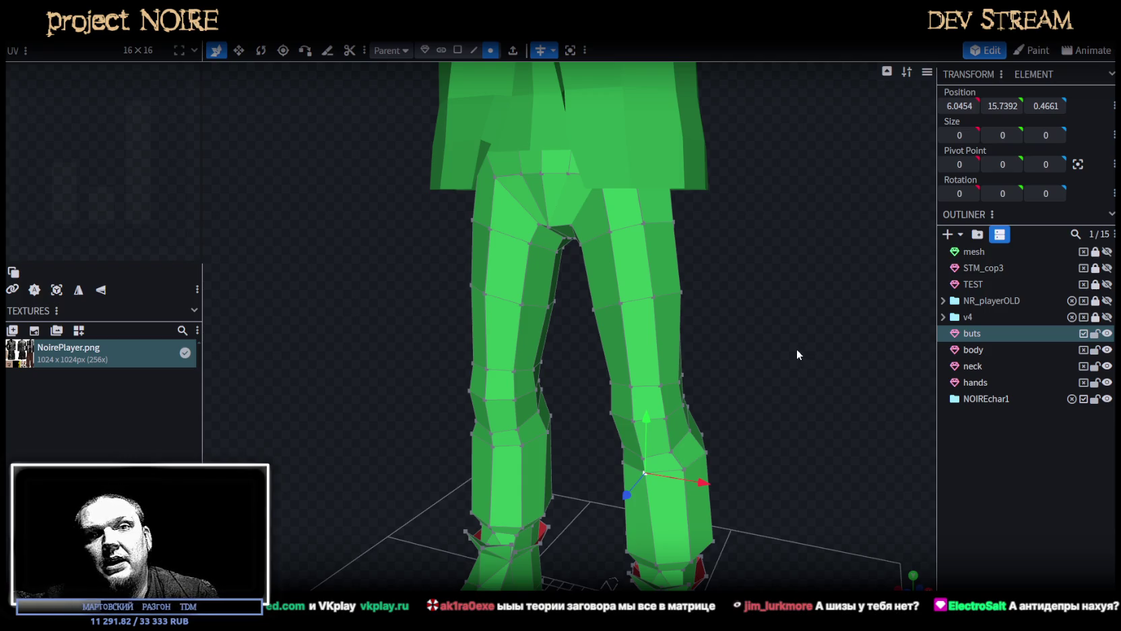
Hide the body, neck and hands meshes using their Outliner eye icons.
{"action": "mouse_move", "coordinate": [787, 349]}
{"action": "left_mouse_down"}
{"action": "mouse_move", "coordinate": [808, 330]}
{"action": "mouse_move", "coordinate": [801, 318]}
{"action": "mouse_move", "coordinate": [708, 305]}
{"action": "mouse_move", "coordinate": [475, 319]}
{"action": "mouse_move", "coordinate": [576, 342]}
{"action": "mouse_move", "coordinate": [668, 407]}
{"action": "mouse_move", "coordinate": [891, 357]}
{"action": "left_mouse_up"}
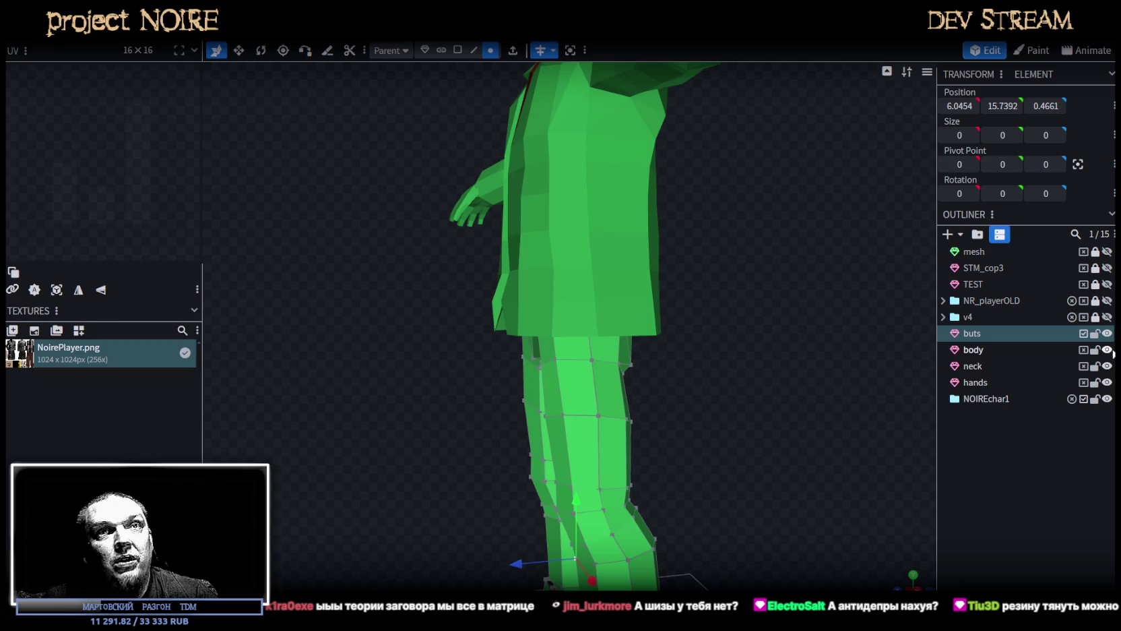
{"action": "left_click", "coordinate": [1083, 349]}
{"action": "left_click", "coordinate": [1083, 365]}
{"action": "left_click", "coordinate": [1083, 382]}
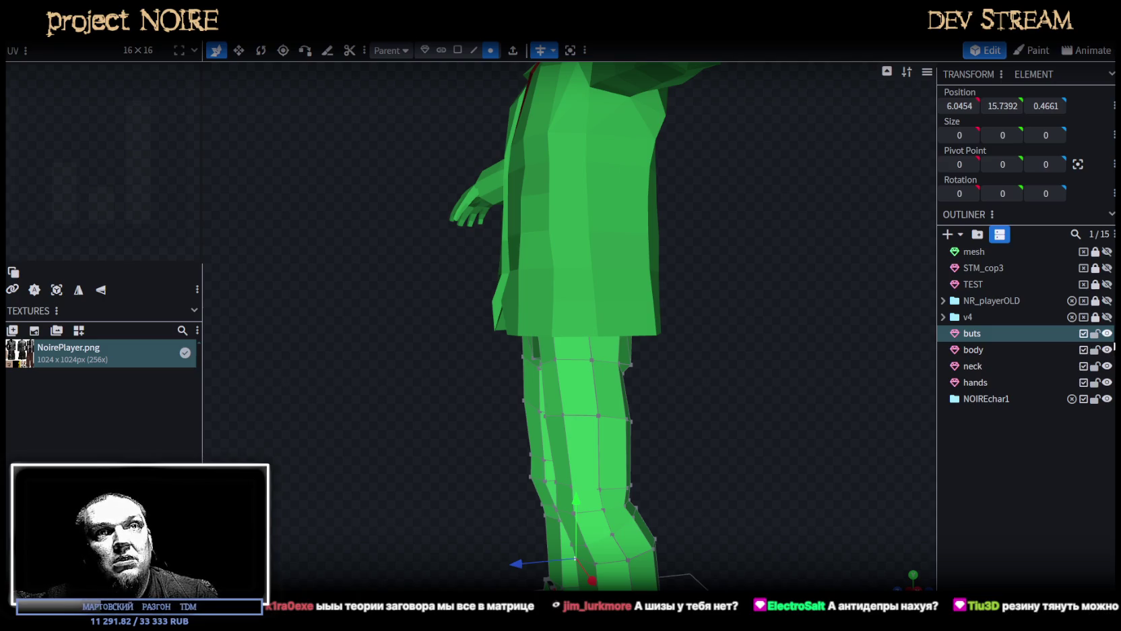
{"action": "left_click", "coordinate": [1107, 349]}
{"action": "left_click", "coordinate": [1107, 366]}
{"action": "left_click", "coordinate": [1107, 382]}
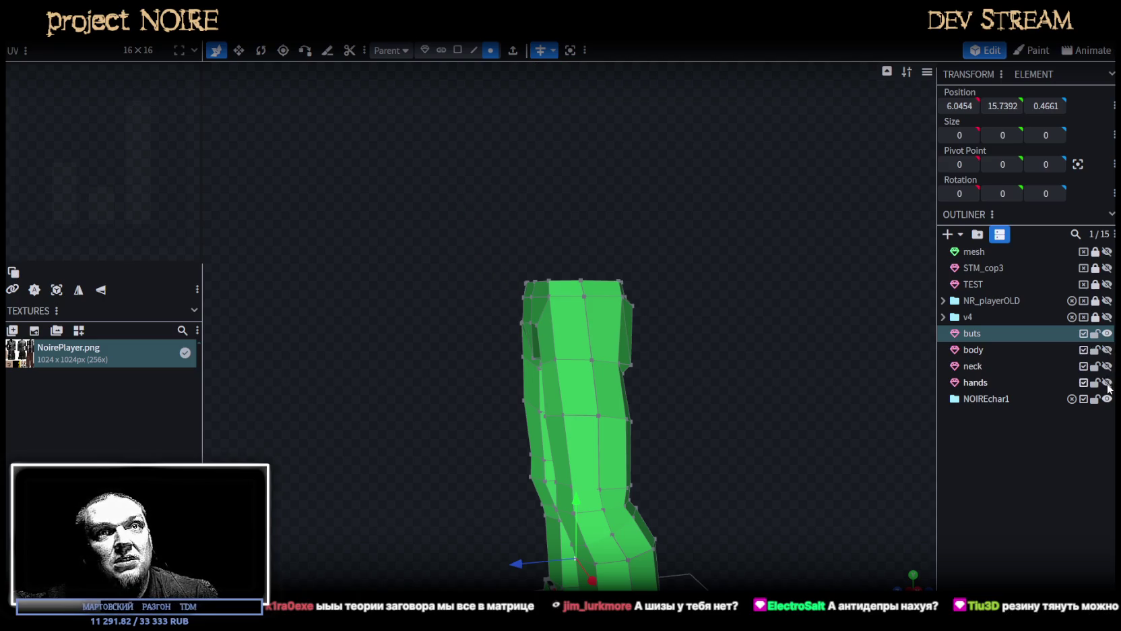
{"action": "left_click", "coordinate": [983, 332]}
Reselect the buts pants mesh and bring up its context menu.
{"action": "left_click", "coordinate": [984, 350]}
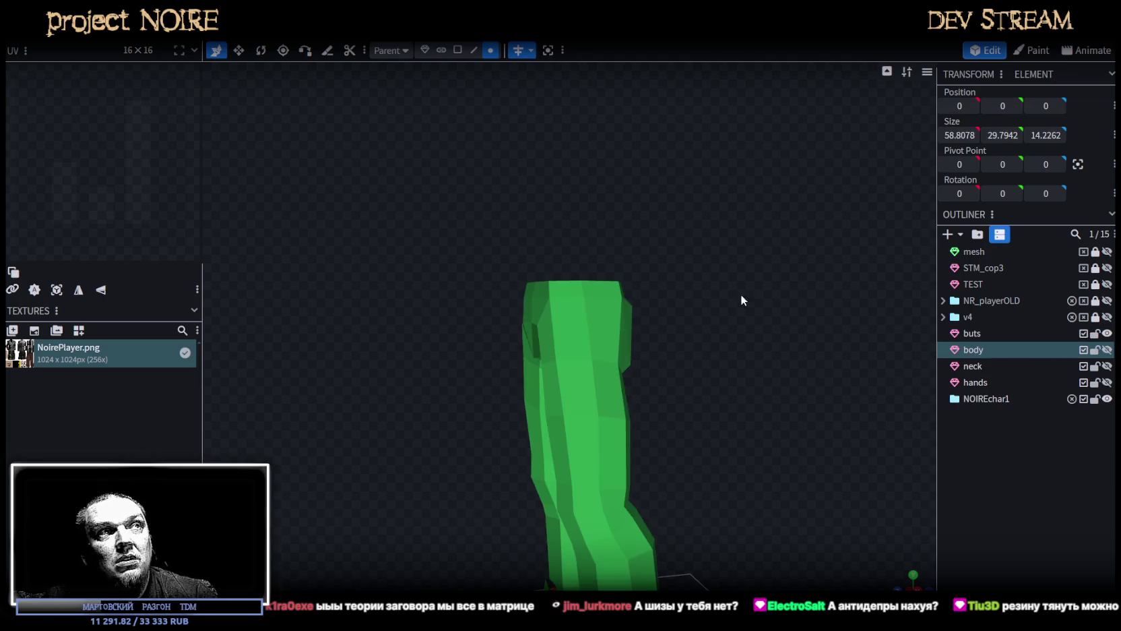
{"action": "left_click_drag", "start_coordinate": [753, 294], "coordinate": [757, 329]}
{"action": "left_click", "coordinate": [632, 338]}
{"action": "mouse_move", "coordinate": [632, 338]}
{"action": "left_mouse_down"}
{"action": "mouse_move", "coordinate": [669, 276]}
{"action": "mouse_move", "coordinate": [648, 300]}
{"action": "mouse_move", "coordinate": [558, 296]}
{"action": "mouse_move", "coordinate": [533, 326]}
{"action": "left_mouse_up"}
{"action": "right_click", "coordinate": [535, 329]}
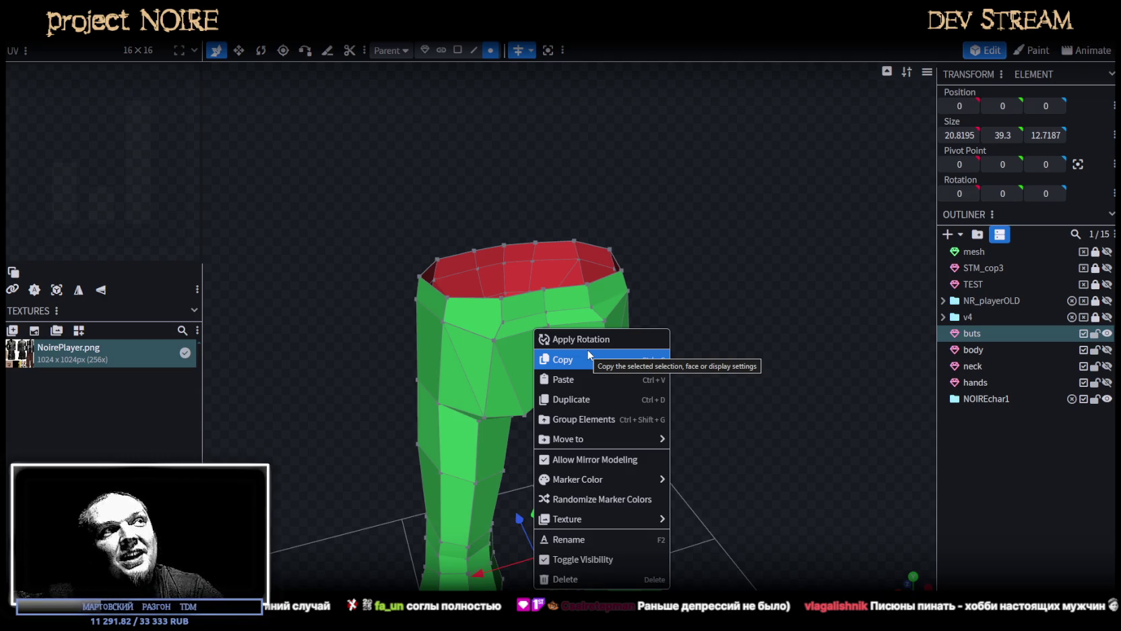
Dismiss the context menu, view the pants from the front, and enable Face selection mode.
{"action": "left_click", "coordinate": [588, 355]}
{"action": "mouse_move", "coordinate": [565, 303]}
{"action": "left_mouse_down"}
{"action": "mouse_move", "coordinate": [490, 194]}
{"action": "mouse_move", "coordinate": [536, 169]}
{"action": "mouse_move", "coordinate": [554, 209]}
{"action": "mouse_move", "coordinate": [546, 191]}
{"action": "mouse_move", "coordinate": [658, 250]}
{"action": "mouse_move", "coordinate": [689, 293]}
{"action": "mouse_move", "coordinate": [663, 241]}
{"action": "mouse_move", "coordinate": [392, 195]}
{"action": "mouse_move", "coordinate": [441, 182]}
{"action": "left_mouse_up"}
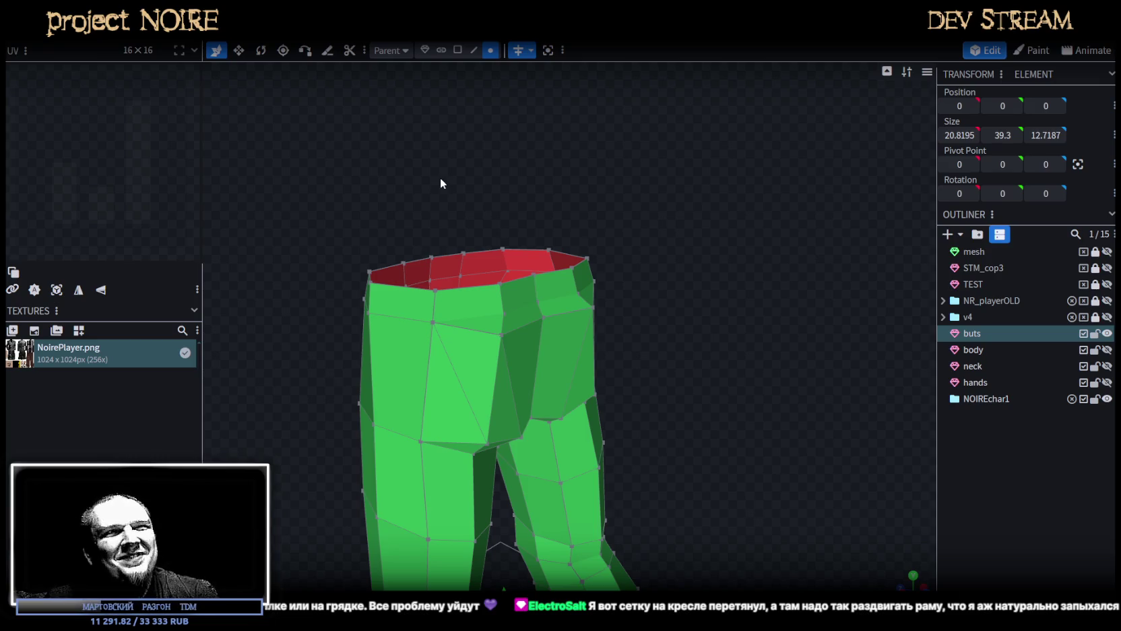
{"action": "mouse_move", "coordinate": [541, 184]}
{"action": "left_mouse_down"}
{"action": "mouse_move", "coordinate": [535, 301]}
{"action": "mouse_move", "coordinate": [499, 159]}
{"action": "mouse_move", "coordinate": [512, 312]}
{"action": "left_mouse_up"}
{"action": "left_click", "coordinate": [458, 50]}
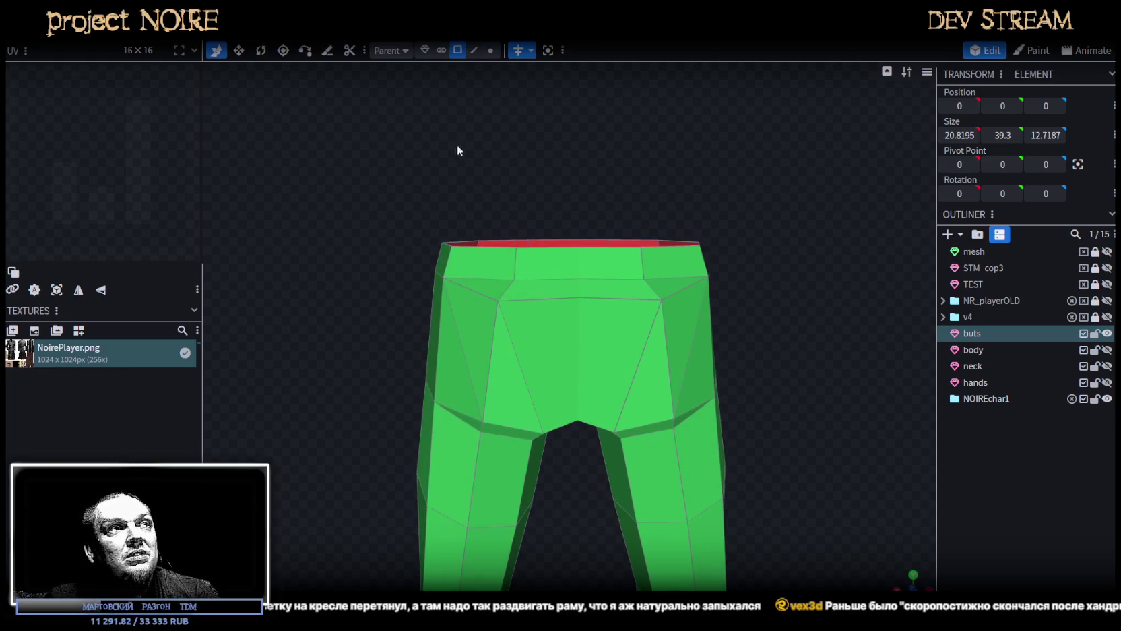
Delete the two triangle faces on the hip of the pants mesh.
{"action": "left_click", "coordinate": [497, 361]}
{"action": "left_click", "coordinate": [490, 332], "text": "shift"}
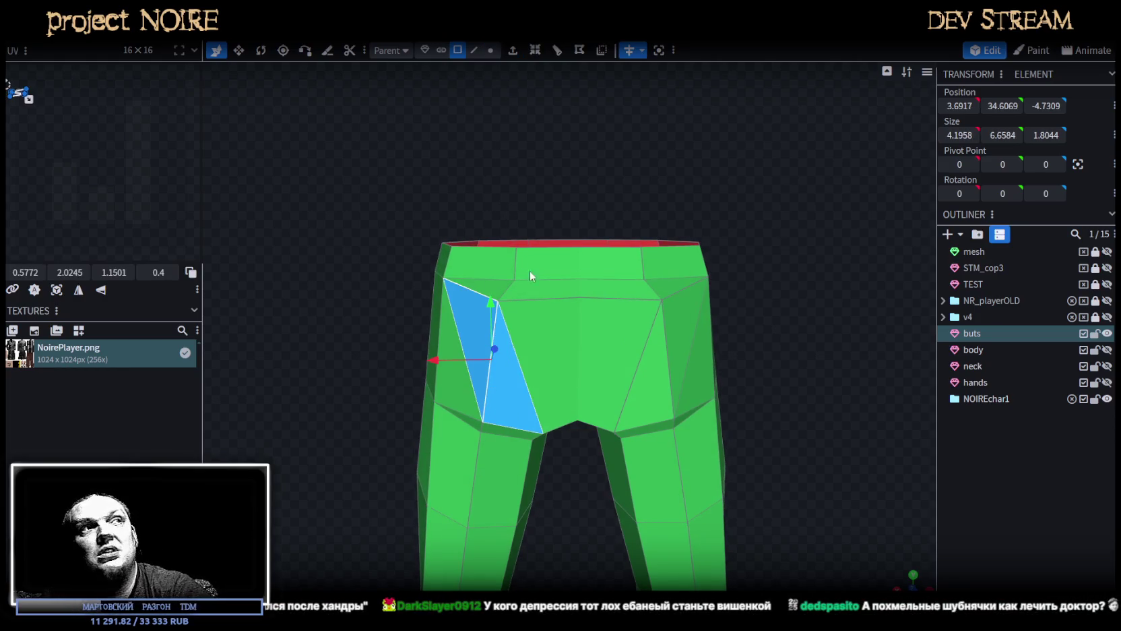
{"action": "key", "text": "Delete"}
{"action": "mouse_move", "coordinate": [535, 270]}
{"action": "left_mouse_down"}
{"action": "mouse_move", "coordinate": [489, 252]}
{"action": "mouse_move", "coordinate": [545, 84]}
{"action": "left_mouse_up"}
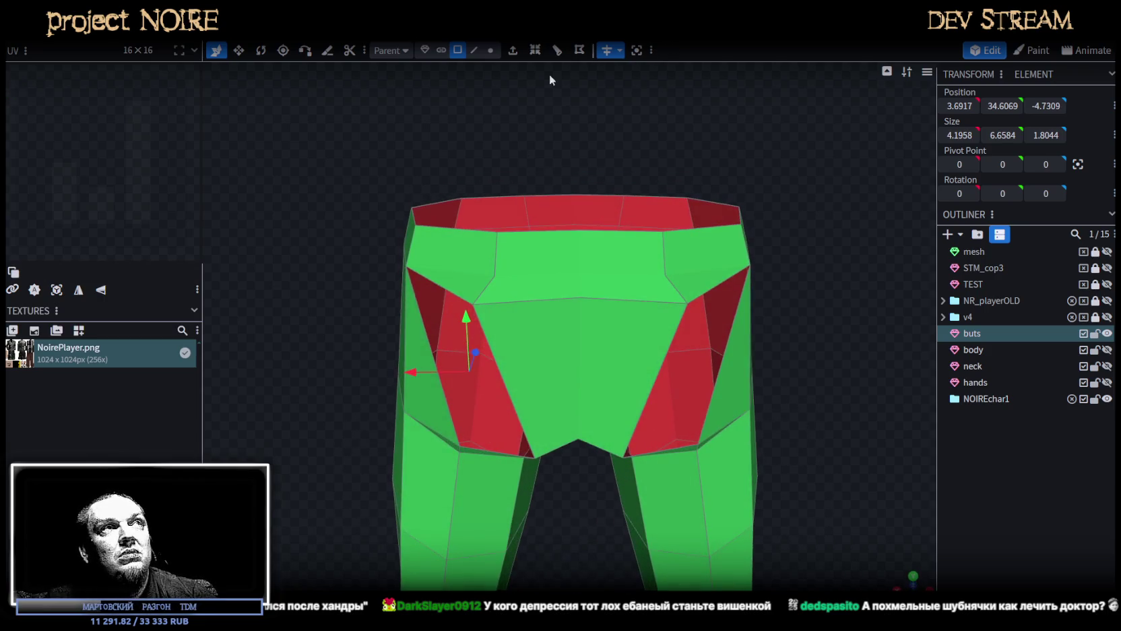
Shift the hip-opening edge and hip vertices sideways along X.
{"action": "left_click", "coordinate": [474, 50]}
{"action": "left_click", "coordinate": [495, 259]}
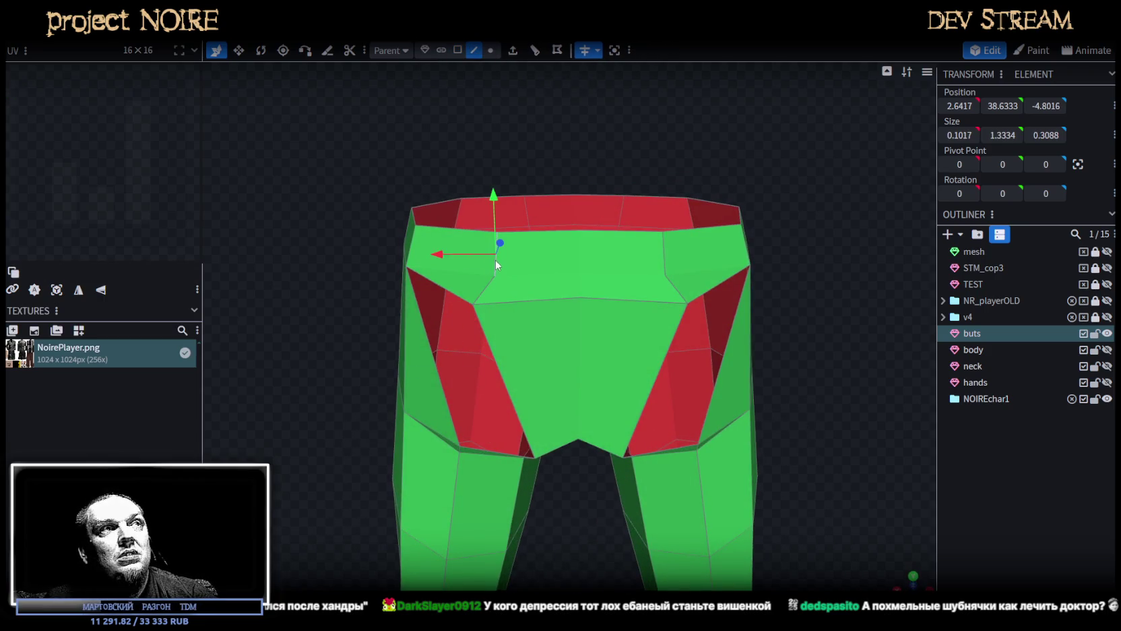
{"action": "left_click_drag", "start_coordinate": [446, 253], "coordinate": [551, 237]}
{"action": "left_click", "coordinate": [490, 49]}
{"action": "left_click", "coordinate": [474, 305]}
{"action": "left_click_drag", "start_coordinate": [423, 305], "coordinate": [471, 306]}
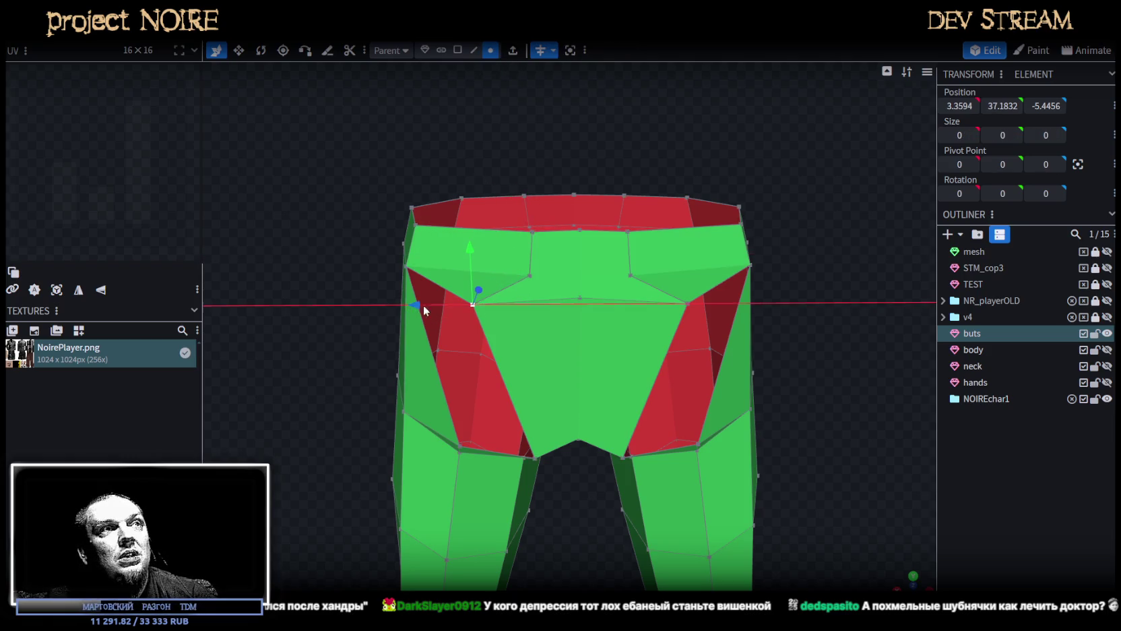
{"action": "mouse_move", "coordinate": [280, 267]}
{"action": "left_mouse_down"}
{"action": "mouse_move", "coordinate": [466, 409]}
{"action": "mouse_move", "coordinate": [373, 396]}
{"action": "mouse_move", "coordinate": [284, 304]}
{"action": "left_mouse_up"}
{"action": "left_click", "coordinate": [466, 410]}
Raise the crotch vertices slightly, lifting the centre crotch vertex by 0.5.
{"action": "left_click_drag", "start_coordinate": [431, 367], "coordinate": [427, 356]}
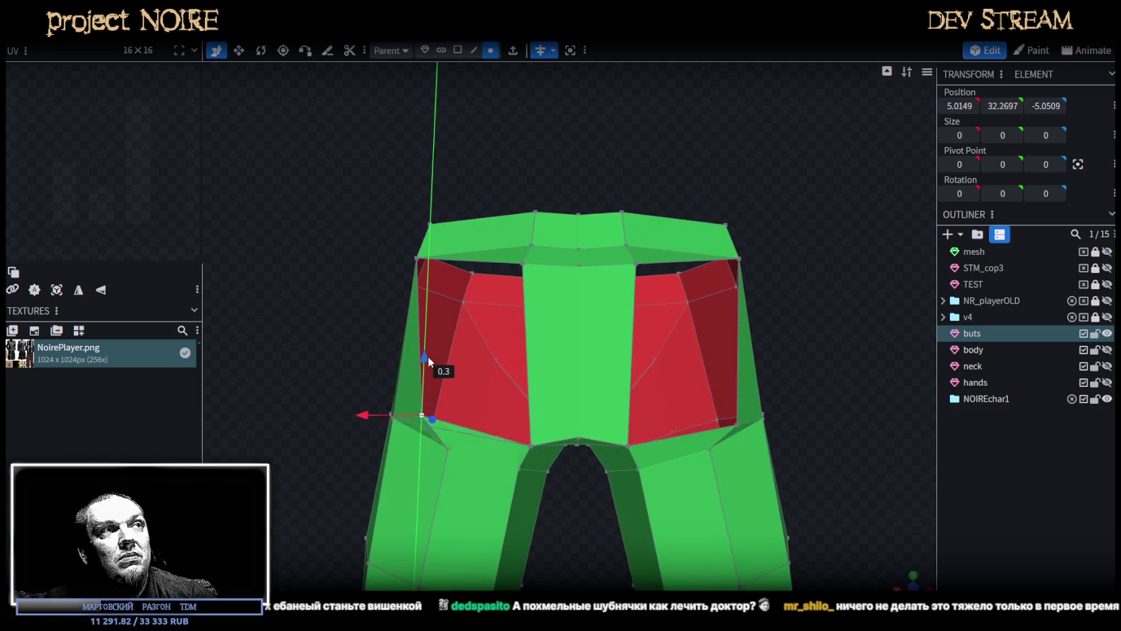
{"action": "left_click_drag", "start_coordinate": [339, 314], "coordinate": [303, 294]}
{"action": "left_click", "coordinate": [527, 438]}
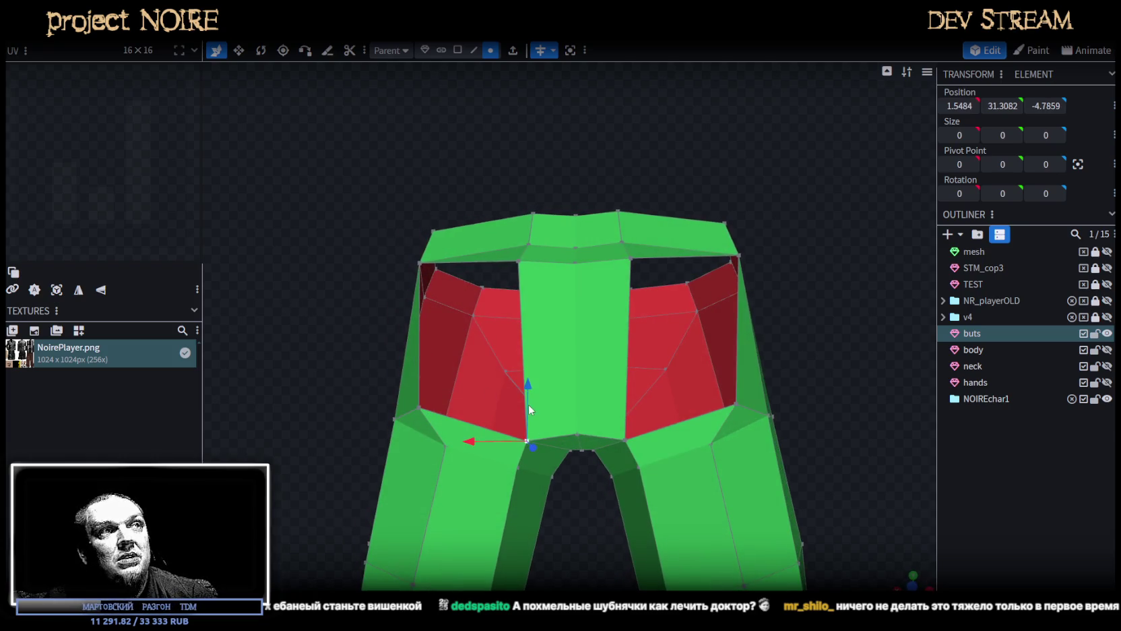
{"action": "left_click_drag", "start_coordinate": [528, 404], "coordinate": [528, 396]}
{"action": "mouse_move", "coordinate": [304, 326]}
{"action": "left_mouse_down"}
{"action": "mouse_move", "coordinate": [337, 319]}
{"action": "mouse_move", "coordinate": [458, 378]}
{"action": "left_mouse_up"}
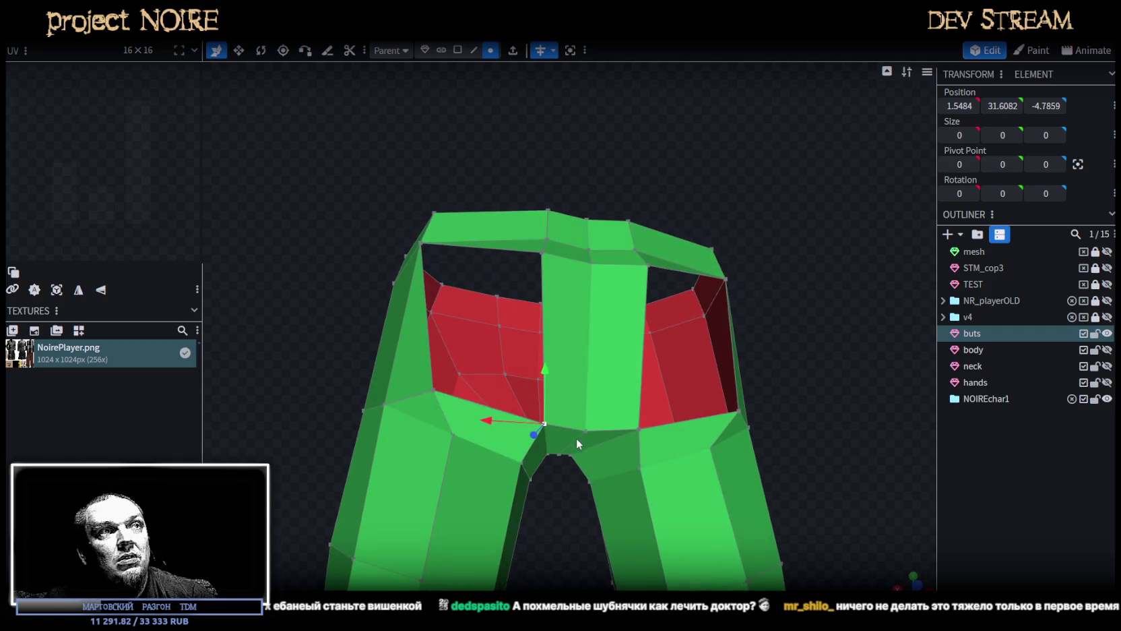
{"action": "left_click", "coordinate": [582, 428]}
{"action": "left_click_drag", "start_coordinate": [585, 377], "coordinate": [585, 369]}
Switch to edge selection mode with a frontal view of the pants.
{"action": "mouse_move", "coordinate": [310, 351]}
{"action": "left_mouse_down"}
{"action": "mouse_move", "coordinate": [291, 354]}
{"action": "mouse_move", "coordinate": [322, 350]}
{"action": "mouse_move", "coordinate": [284, 368]}
{"action": "mouse_move", "coordinate": [595, 348]}
{"action": "mouse_move", "coordinate": [244, 365]}
{"action": "mouse_move", "coordinate": [280, 371]}
{"action": "mouse_move", "coordinate": [481, 84]}
{"action": "left_mouse_up"}
{"action": "left_click", "coordinate": [474, 50]}
{"action": "mouse_move", "coordinate": [488, 300]}
{"action": "left_mouse_down"}
{"action": "mouse_move", "coordinate": [471, 353]}
{"action": "mouse_move", "coordinate": [492, 134]}
{"action": "mouse_move", "coordinate": [504, 124]}
{"action": "left_mouse_up"}
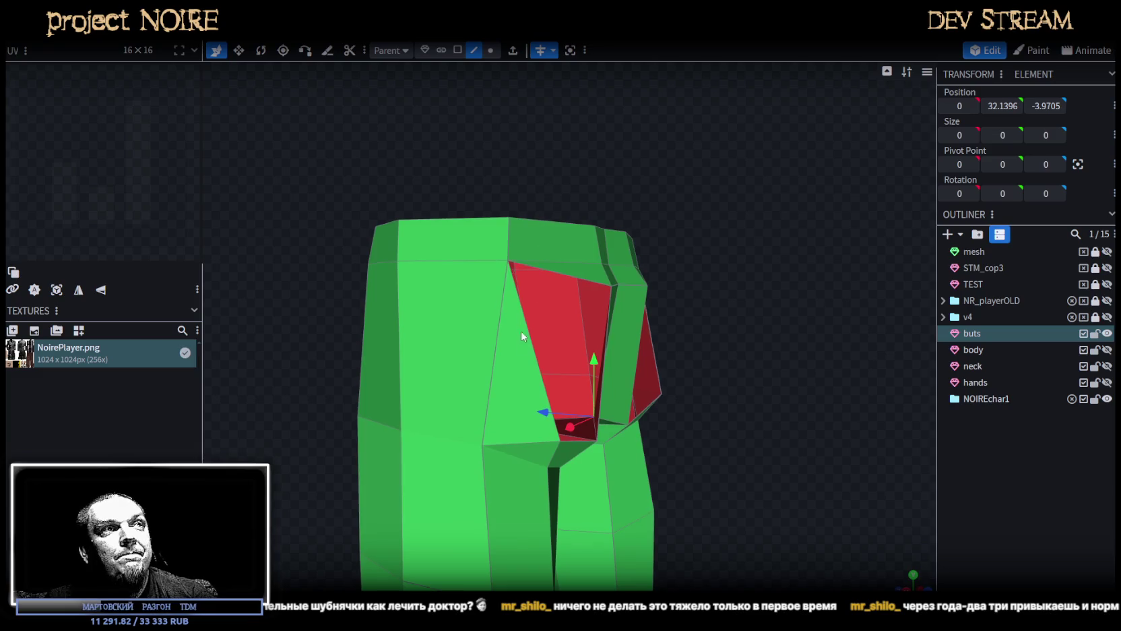
Raise the waistband vertex at the hip upward along Y.
{"action": "left_click", "coordinate": [528, 348]}
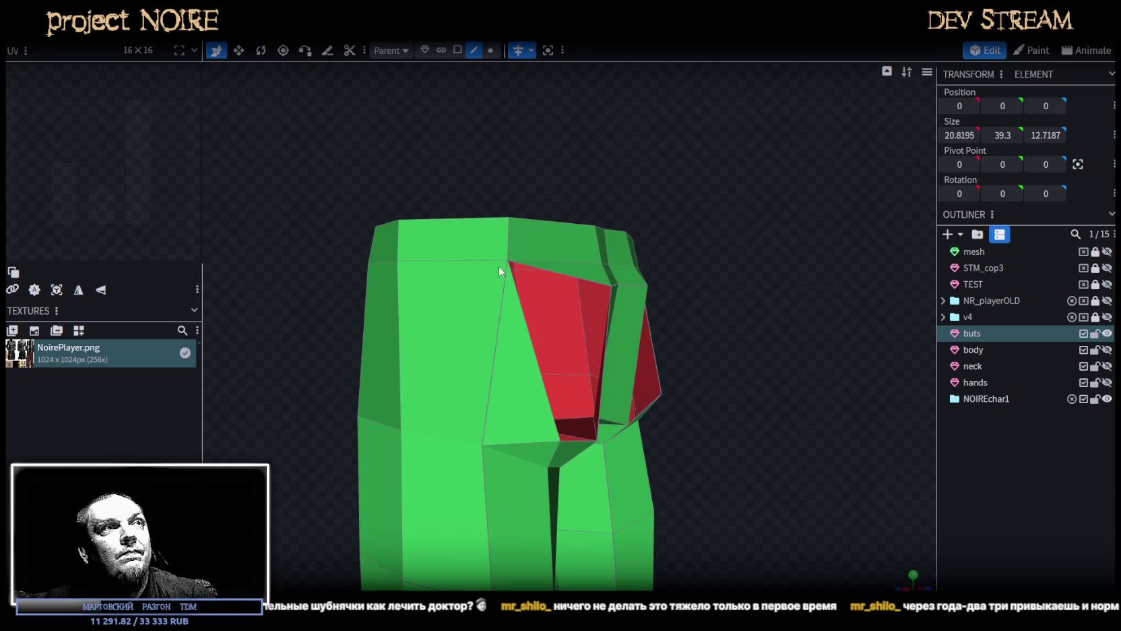
{"action": "left_click", "coordinate": [535, 350]}
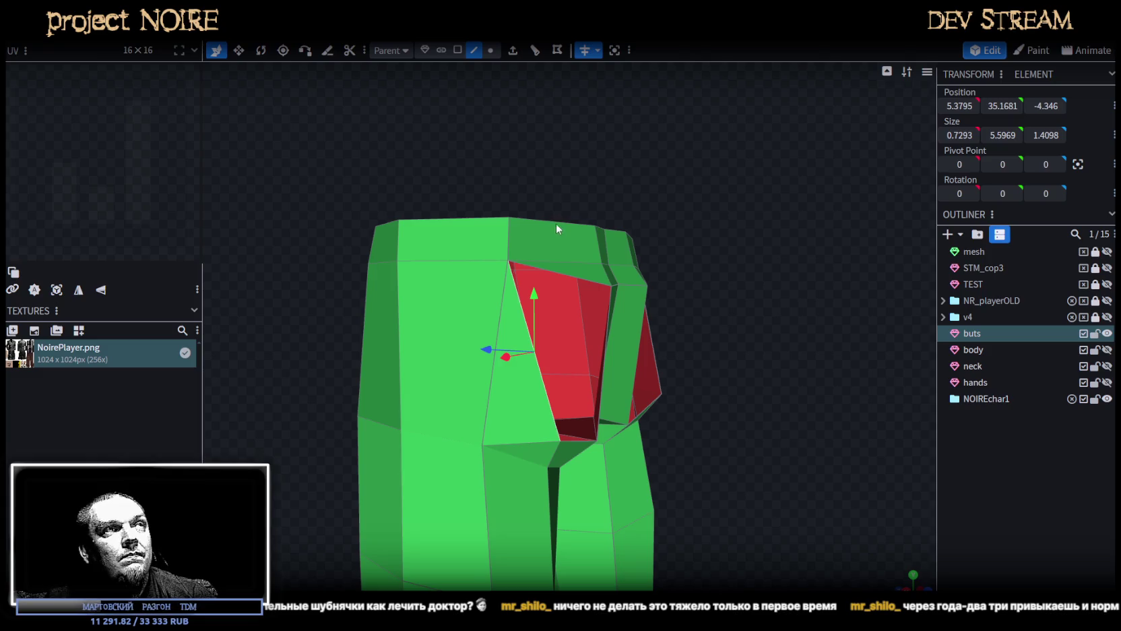
{"action": "mouse_move", "coordinate": [543, 117]}
{"action": "left_mouse_down"}
{"action": "mouse_move", "coordinate": [586, 161]}
{"action": "mouse_move", "coordinate": [575, 165]}
{"action": "left_mouse_up"}
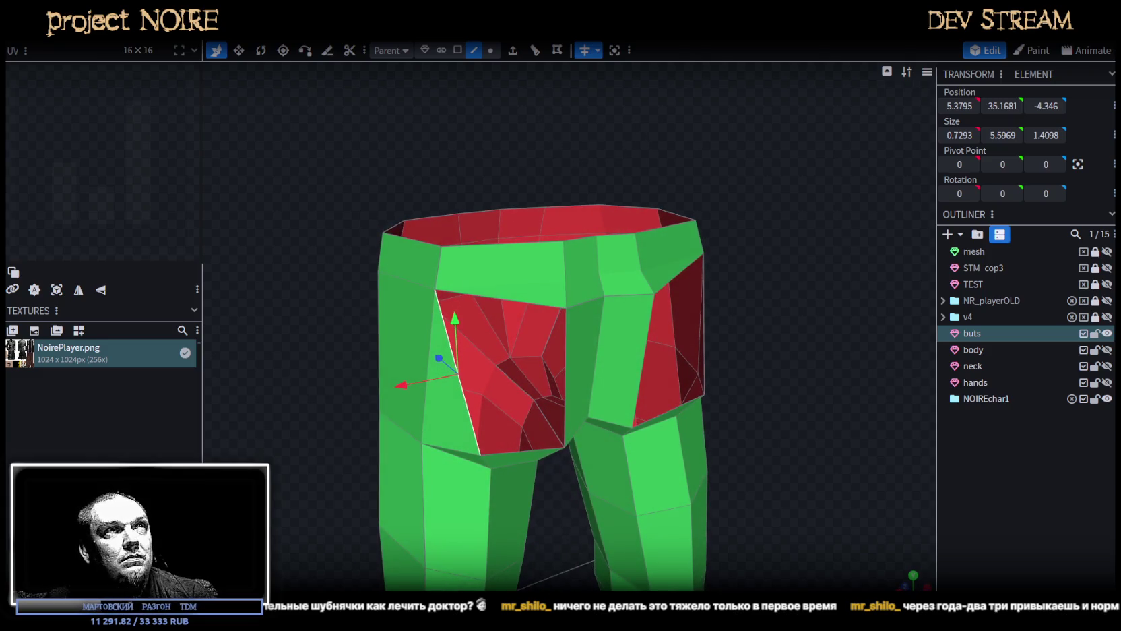
{"action": "left_click", "coordinate": [534, 52]}
{"action": "left_click_drag", "start_coordinate": [489, 149], "coordinate": [502, 105]}
{"action": "left_click", "coordinate": [491, 51]}
{"action": "mouse_move", "coordinate": [520, 330]}
{"action": "left_mouse_down"}
{"action": "mouse_move", "coordinate": [518, 248]}
{"action": "mouse_move", "coordinate": [476, 145]}
{"action": "mouse_move", "coordinate": [329, 109]}
{"action": "mouse_move", "coordinate": [420, 155]}
{"action": "left_mouse_up"}
Inspect the waistband edge, its triangle face and the red crotch faces.
{"action": "left_click", "coordinate": [474, 50]}
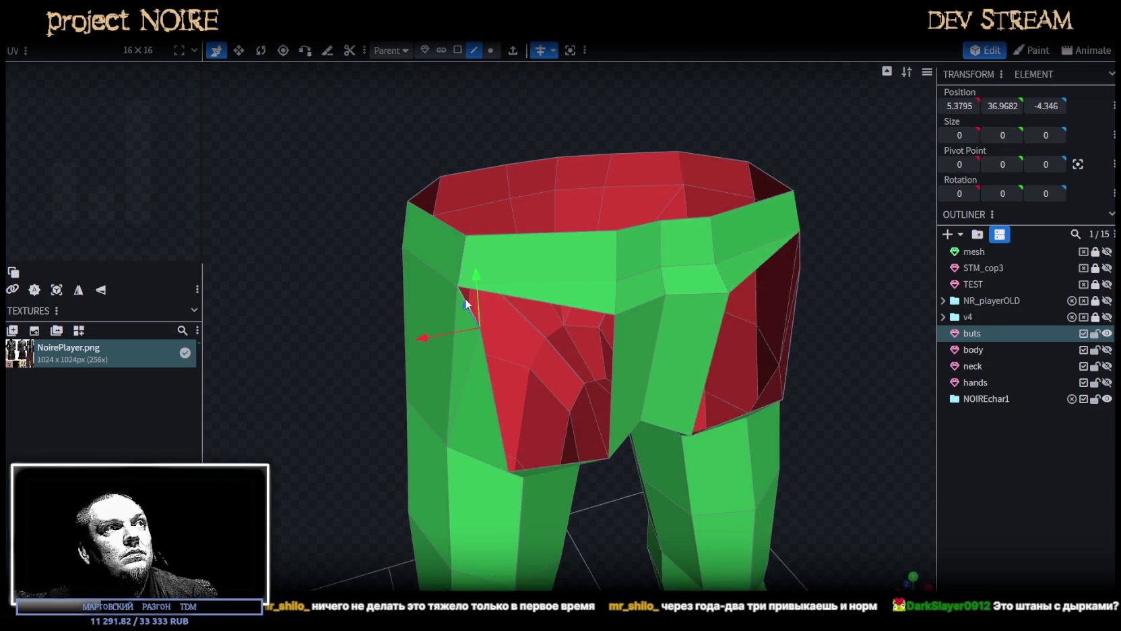
{"action": "left_click", "coordinate": [571, 307]}
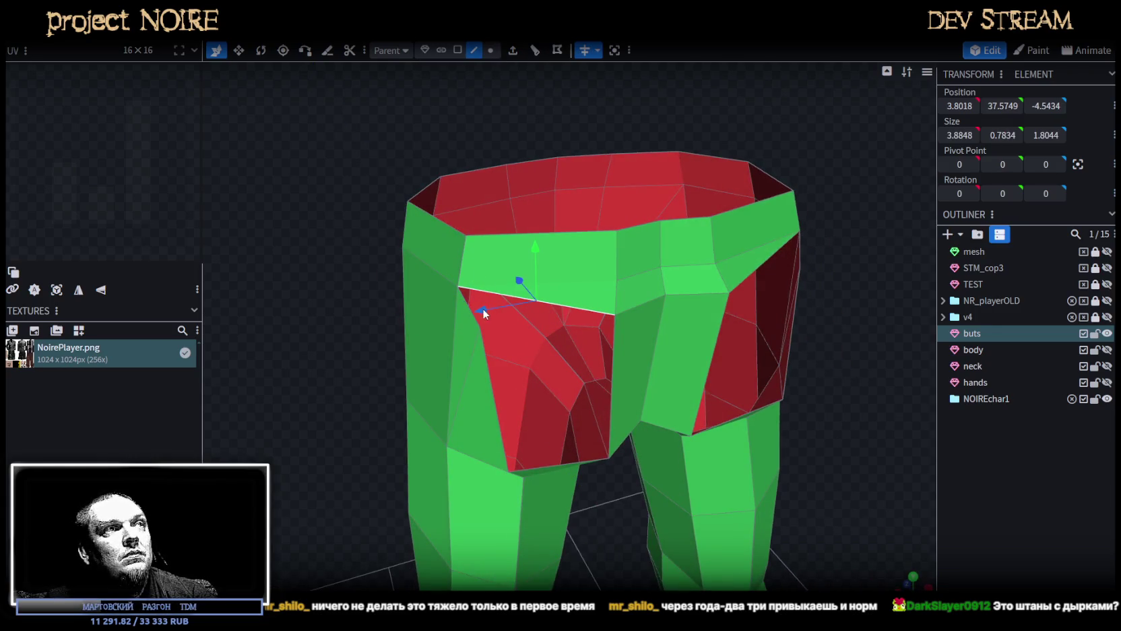
{"action": "left_click", "coordinate": [456, 300]}
{"action": "left_click_drag", "start_coordinate": [456, 298], "coordinate": [379, 268]}
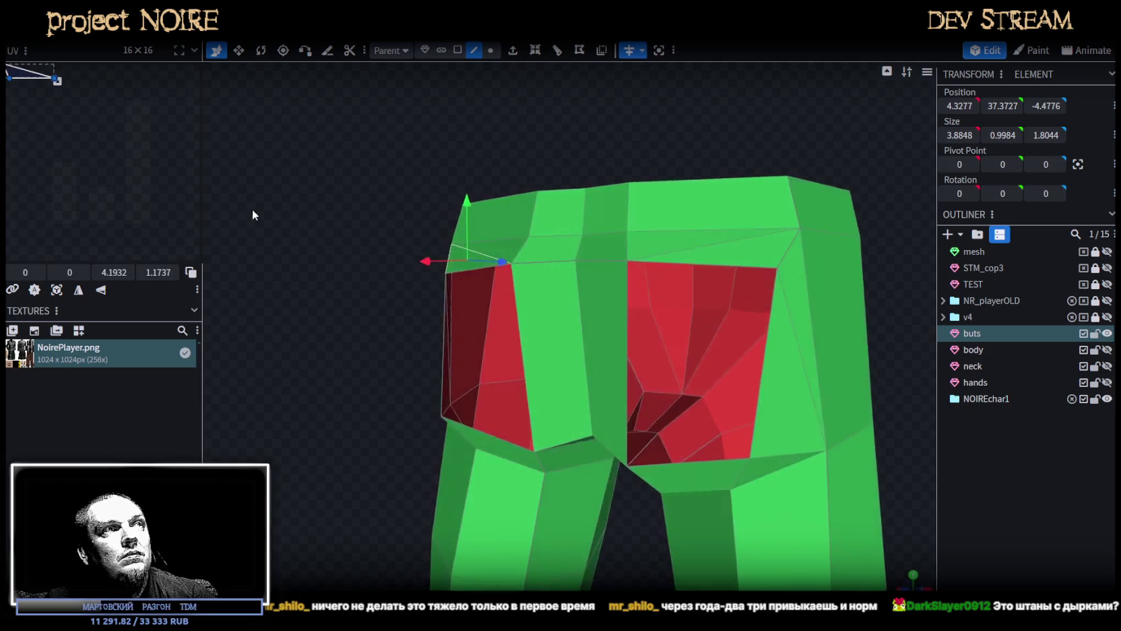
{"action": "left_click", "coordinate": [506, 396]}
{"action": "left_click", "coordinate": [619, 365]}
{"action": "left_click_drag", "start_coordinate": [619, 366], "coordinate": [672, 388]}
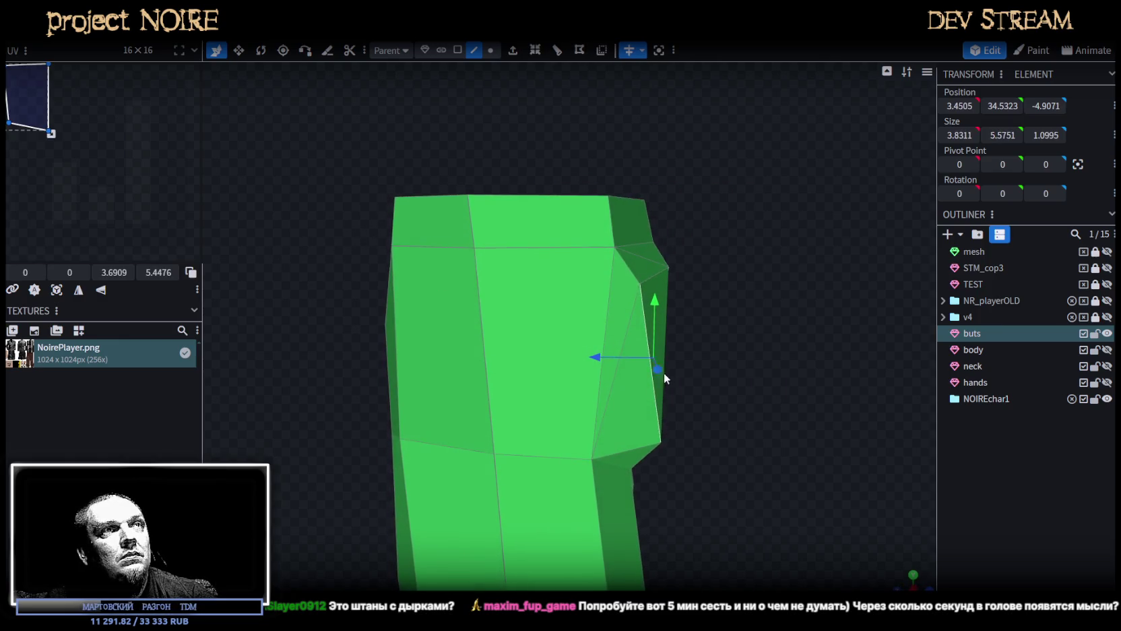
Push a side hip vertex backward along Z to round the rear seat.
{"action": "left_click", "coordinate": [491, 49]}
{"action": "left_click", "coordinate": [570, 289]}
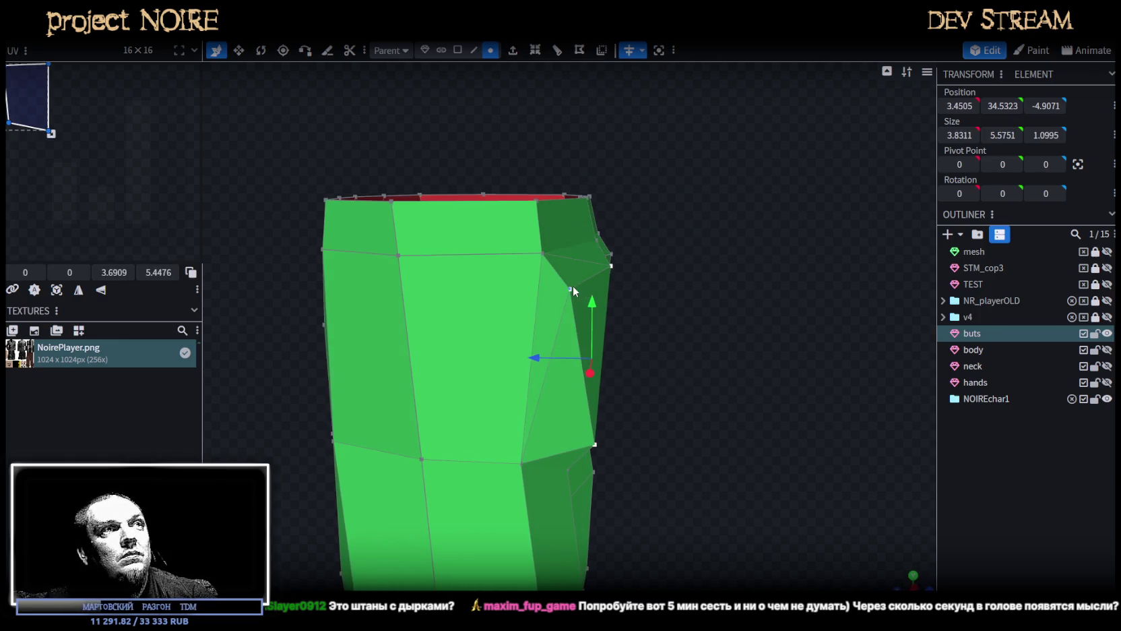
{"action": "mouse_move", "coordinate": [532, 284]}
{"action": "left_mouse_down"}
{"action": "mouse_move", "coordinate": [556, 292]}
{"action": "mouse_move", "coordinate": [601, 272]}
{"action": "mouse_move", "coordinate": [512, 333]}
{"action": "mouse_move", "coordinate": [691, 288]}
{"action": "mouse_move", "coordinate": [503, 330]}
{"action": "mouse_move", "coordinate": [491, 357]}
{"action": "mouse_move", "coordinate": [576, 359]}
{"action": "left_mouse_up"}
{"action": "left_click", "coordinate": [496, 337]}
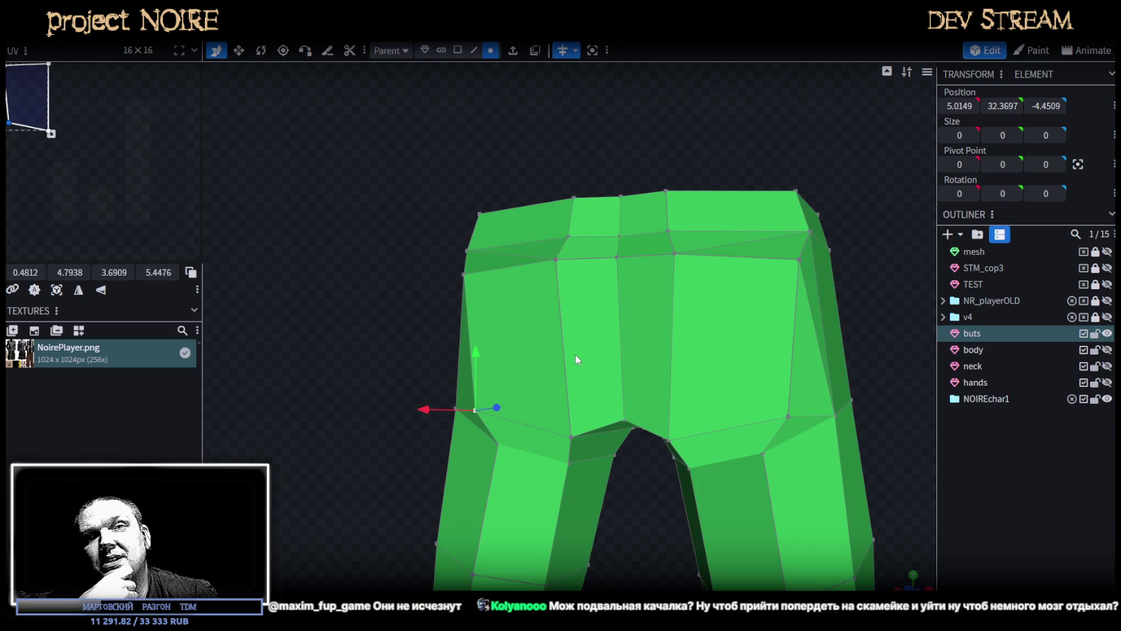
Pull the hip vertex 0.5 inward along X and back along Z.
{"action": "mouse_move", "coordinate": [584, 344]}
{"action": "left_mouse_down"}
{"action": "mouse_move", "coordinate": [412, 332]}
{"action": "mouse_move", "coordinate": [527, 305]}
{"action": "mouse_move", "coordinate": [480, 298]}
{"action": "mouse_move", "coordinate": [425, 345]}
{"action": "mouse_move", "coordinate": [595, 325]}
{"action": "mouse_move", "coordinate": [584, 302]}
{"action": "mouse_move", "coordinate": [593, 330]}
{"action": "mouse_move", "coordinate": [452, 260]}
{"action": "mouse_move", "coordinate": [423, 228]}
{"action": "mouse_move", "coordinate": [443, 305]}
{"action": "left_mouse_up"}
{"action": "left_click_drag", "start_coordinate": [451, 370], "coordinate": [461, 364]}
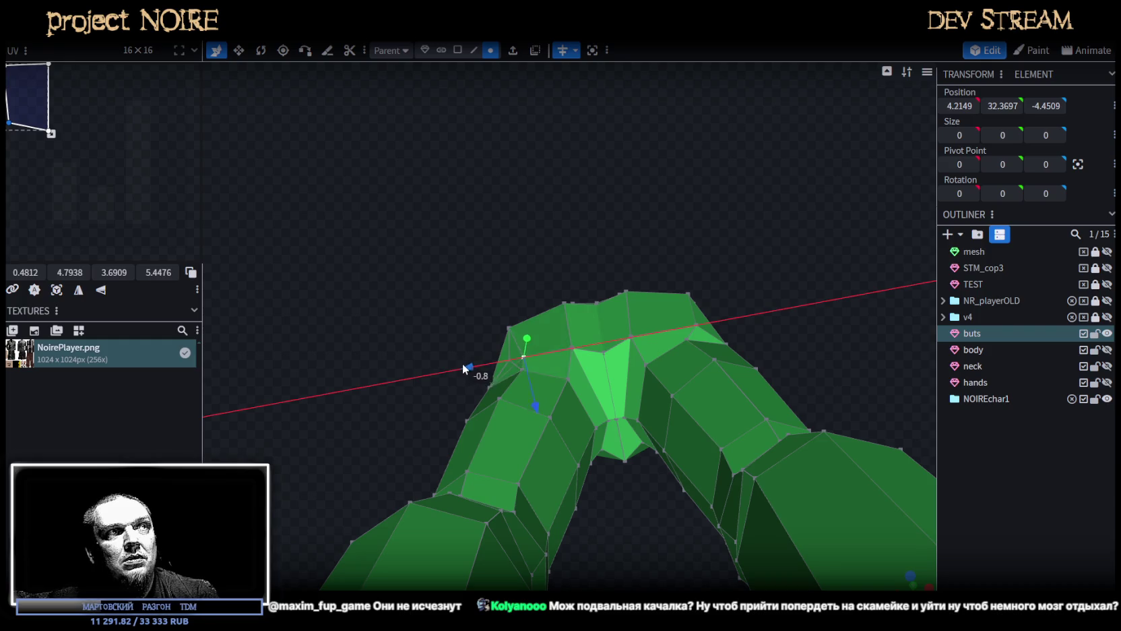
{"action": "mouse_move", "coordinate": [532, 407]}
{"action": "left_mouse_down"}
{"action": "mouse_move", "coordinate": [484, 312]}
{"action": "mouse_move", "coordinate": [569, 355]}
{"action": "mouse_move", "coordinate": [580, 383]}
{"action": "mouse_move", "coordinate": [500, 380]}
{"action": "left_mouse_up"}
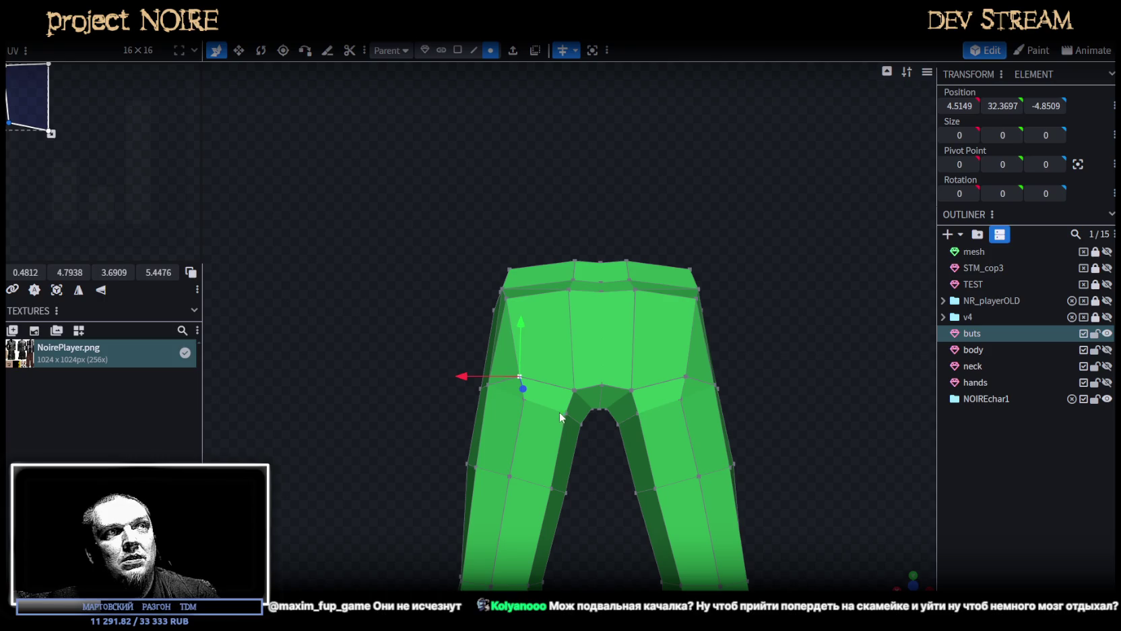
Raise a crotch vertex upward, then select another crotch vertex to check the shape.
{"action": "left_click", "coordinate": [575, 389]}
{"action": "mouse_move", "coordinate": [573, 404]}
{"action": "left_mouse_down"}
{"action": "mouse_move", "coordinate": [532, 475]}
{"action": "mouse_move", "coordinate": [320, 470]}
{"action": "mouse_move", "coordinate": [546, 465]}
{"action": "left_mouse_up"}
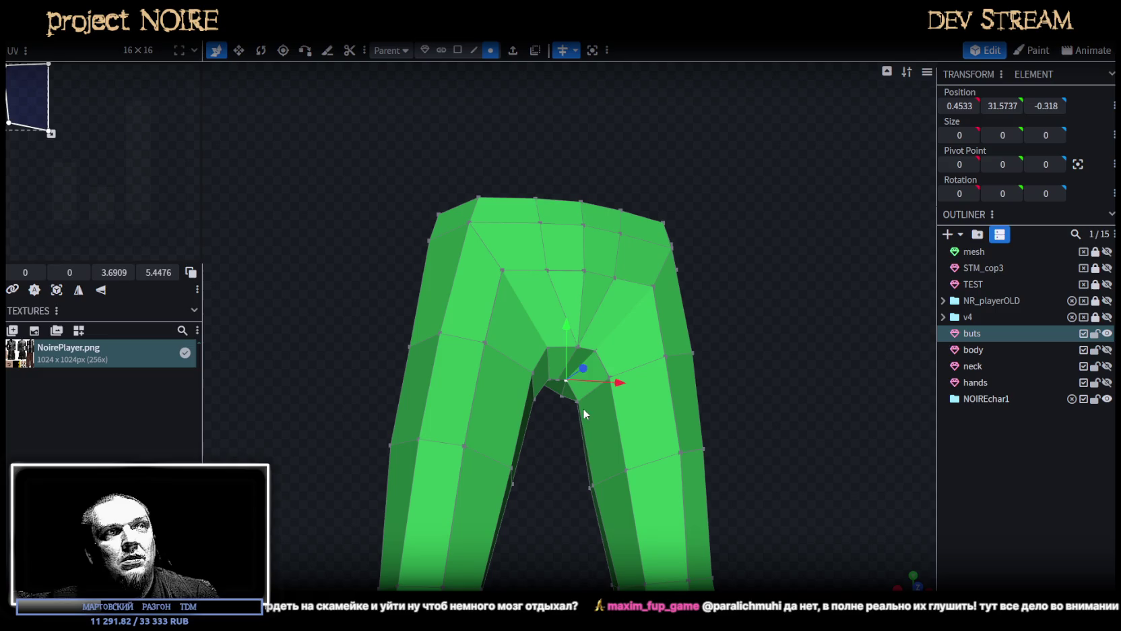
{"action": "left_click_drag", "start_coordinate": [577, 397], "coordinate": [576, 343]}
{"action": "mouse_move", "coordinate": [694, 328]}
{"action": "left_mouse_down"}
{"action": "mouse_move", "coordinate": [751, 350]}
{"action": "mouse_move", "coordinate": [495, 339]}
{"action": "mouse_move", "coordinate": [682, 324]}
{"action": "mouse_move", "coordinate": [608, 353]}
{"action": "mouse_move", "coordinate": [578, 319]}
{"action": "left_mouse_up"}
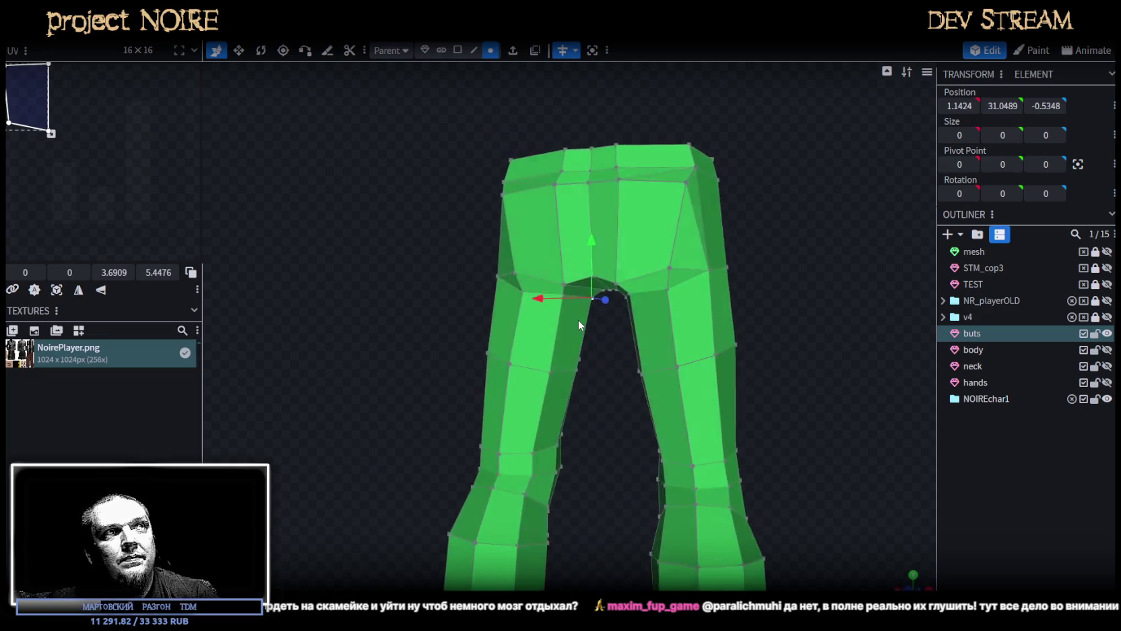
{"action": "scroll", "coordinate": [578, 320], "scroll_direction": "up", "scroll_amount": 2}
{"action": "left_click", "coordinate": [560, 267]}
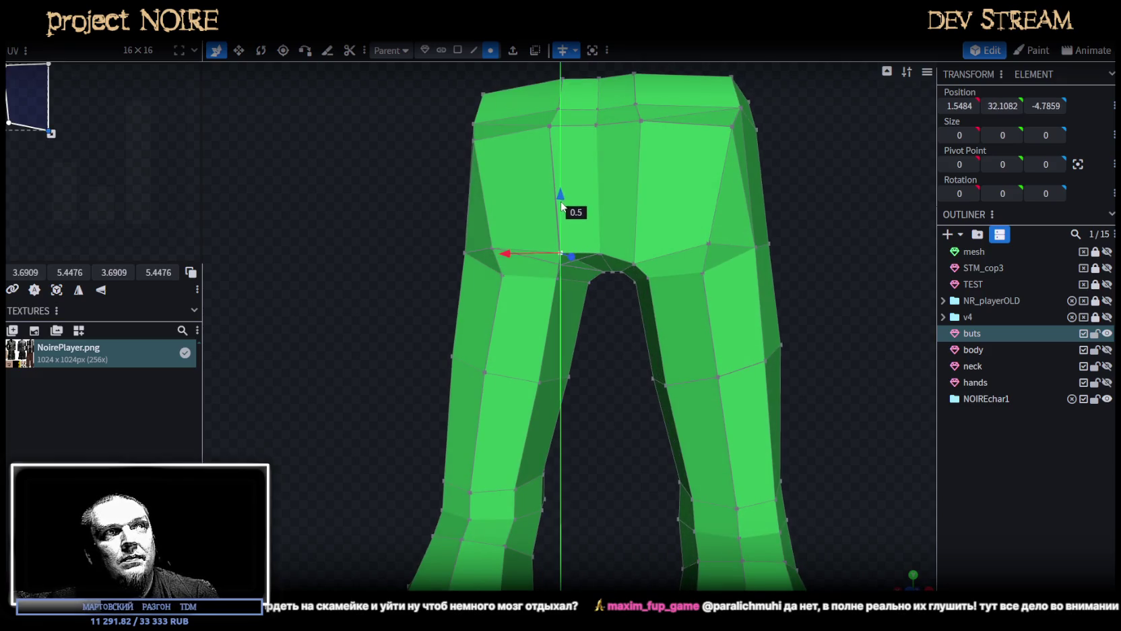
{"action": "mouse_move", "coordinate": [629, 388]}
{"action": "left_mouse_down"}
{"action": "mouse_move", "coordinate": [718, 408]}
{"action": "mouse_move", "coordinate": [800, 449]}
{"action": "mouse_move", "coordinate": [737, 432]}
{"action": "mouse_move", "coordinate": [739, 471]}
{"action": "mouse_move", "coordinate": [663, 507]}
{"action": "mouse_move", "coordinate": [603, 480]}
{"action": "mouse_move", "coordinate": [644, 452]}
{"action": "left_mouse_up"}
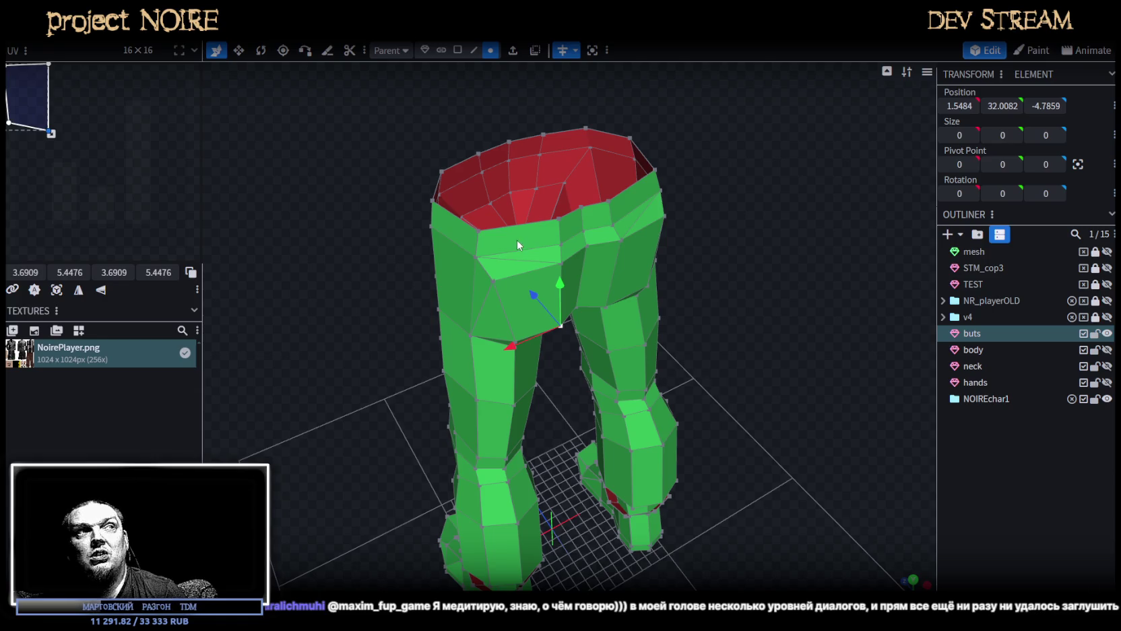
Pull a waistband vertex slightly inward.
{"action": "left_click", "coordinate": [497, 278]}
{"action": "mouse_move", "coordinate": [694, 291]}
{"action": "left_mouse_down"}
{"action": "mouse_move", "coordinate": [729, 243]}
{"action": "mouse_move", "coordinate": [444, 204]}
{"action": "left_mouse_up"}
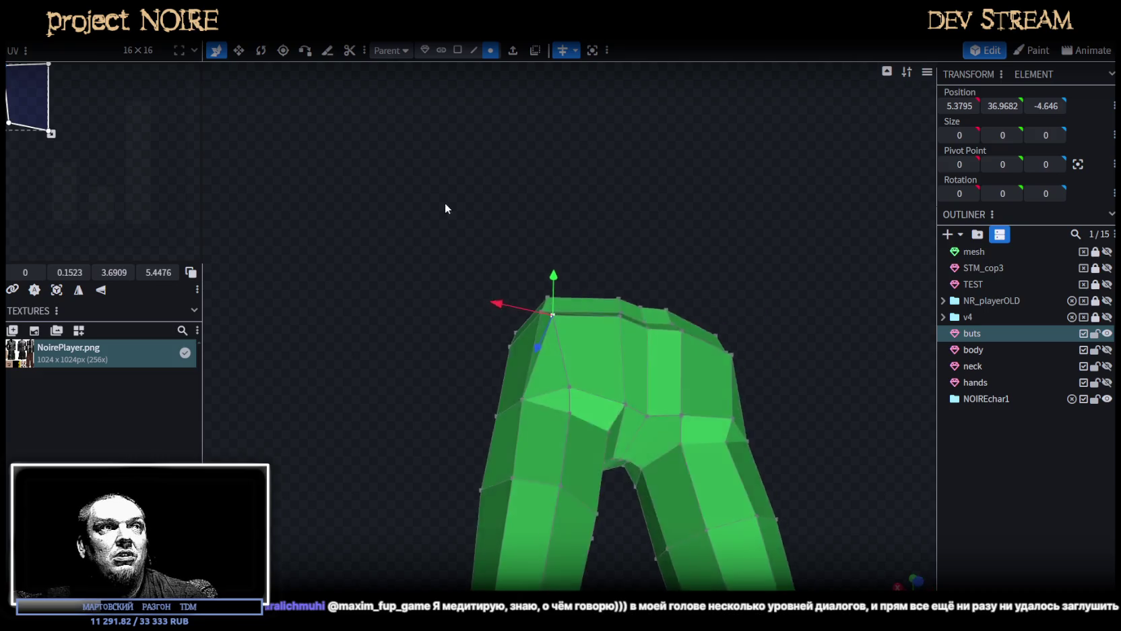
{"action": "scroll", "coordinate": [394, 186], "scroll_direction": "up", "scroll_amount": 2}
{"action": "mouse_move", "coordinate": [487, 318]}
{"action": "left_mouse_down"}
{"action": "mouse_move", "coordinate": [598, 398]}
{"action": "mouse_move", "coordinate": [680, 387]}
{"action": "mouse_move", "coordinate": [689, 367]}
{"action": "left_mouse_up"}
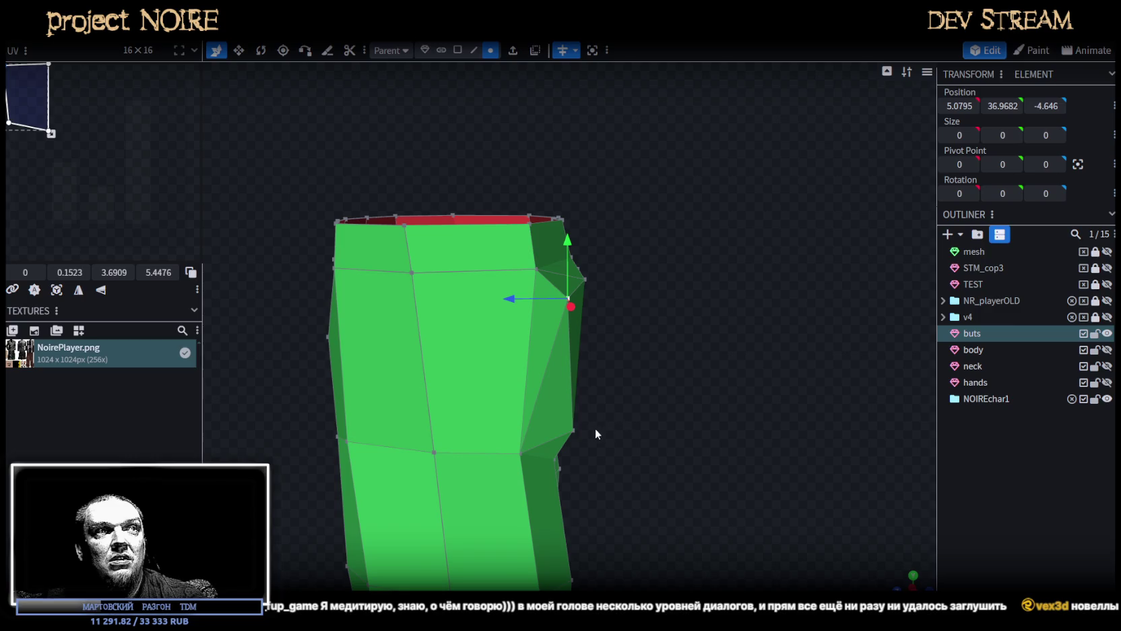
Raise a lower hip vertex slightly and push the crotch vertex slightly backward.
{"action": "mouse_move", "coordinate": [572, 439]}
{"action": "left_mouse_down"}
{"action": "mouse_move", "coordinate": [627, 411]}
{"action": "mouse_move", "coordinate": [554, 469]}
{"action": "left_mouse_up"}
{"action": "left_click", "coordinate": [554, 468]}
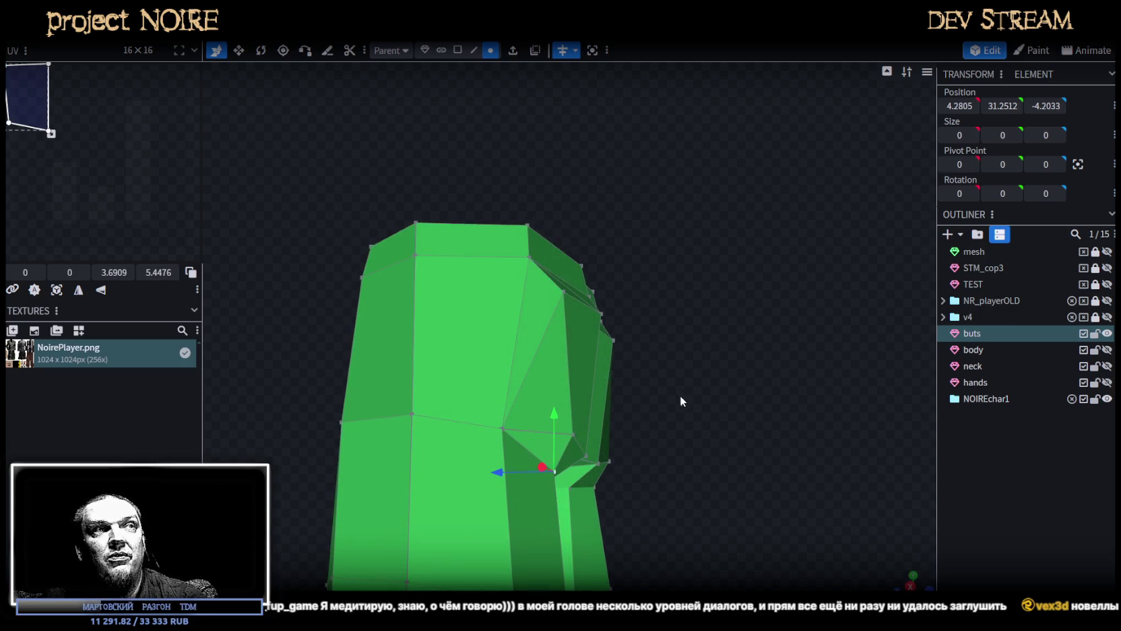
{"action": "left_click_drag", "start_coordinate": [680, 395], "coordinate": [613, 388]}
{"action": "left_click_drag", "start_coordinate": [555, 406], "coordinate": [556, 403]}
{"action": "mouse_move", "coordinate": [657, 354]}
{"action": "left_mouse_down"}
{"action": "mouse_move", "coordinate": [429, 394]}
{"action": "mouse_move", "coordinate": [405, 375]}
{"action": "mouse_move", "coordinate": [631, 434]}
{"action": "mouse_move", "coordinate": [622, 416]}
{"action": "left_mouse_up"}
{"action": "left_click", "coordinate": [654, 439]}
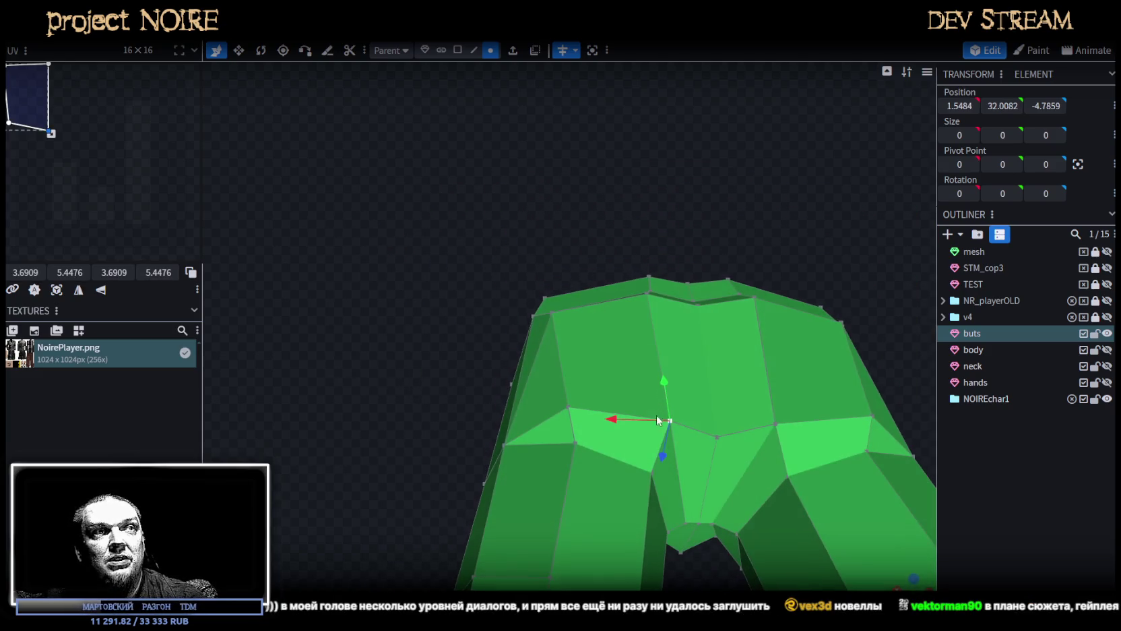
{"action": "left_click_drag", "start_coordinate": [654, 459], "coordinate": [668, 462]}
{"action": "mouse_move", "coordinate": [592, 224]}
{"action": "left_mouse_down"}
{"action": "mouse_move", "coordinate": [451, 324]}
{"action": "mouse_move", "coordinate": [615, 350]}
{"action": "mouse_move", "coordinate": [787, 336]}
{"action": "left_mouse_up"}
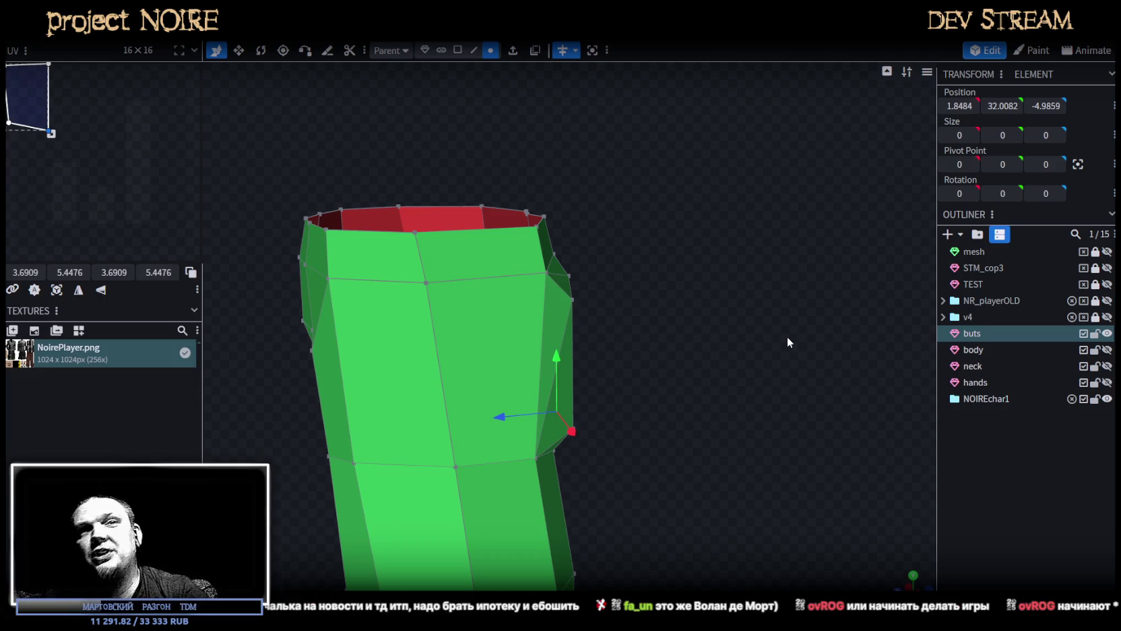
Nudge two waist-rim vertices back along Z, one of them by 0.1.
{"action": "scroll", "coordinate": [730, 321], "scroll_direction": "up", "scroll_amount": 1}
{"action": "scroll", "coordinate": [780, 267], "scroll_direction": "up", "scroll_amount": 3}
{"action": "mouse_move", "coordinate": [738, 284]}
{"action": "left_mouse_down"}
{"action": "mouse_move", "coordinate": [664, 179]}
{"action": "mouse_move", "coordinate": [653, 209]}
{"action": "mouse_move", "coordinate": [575, 182]}
{"action": "mouse_move", "coordinate": [518, 214]}
{"action": "left_mouse_up"}
{"action": "left_click", "coordinate": [392, 300]}
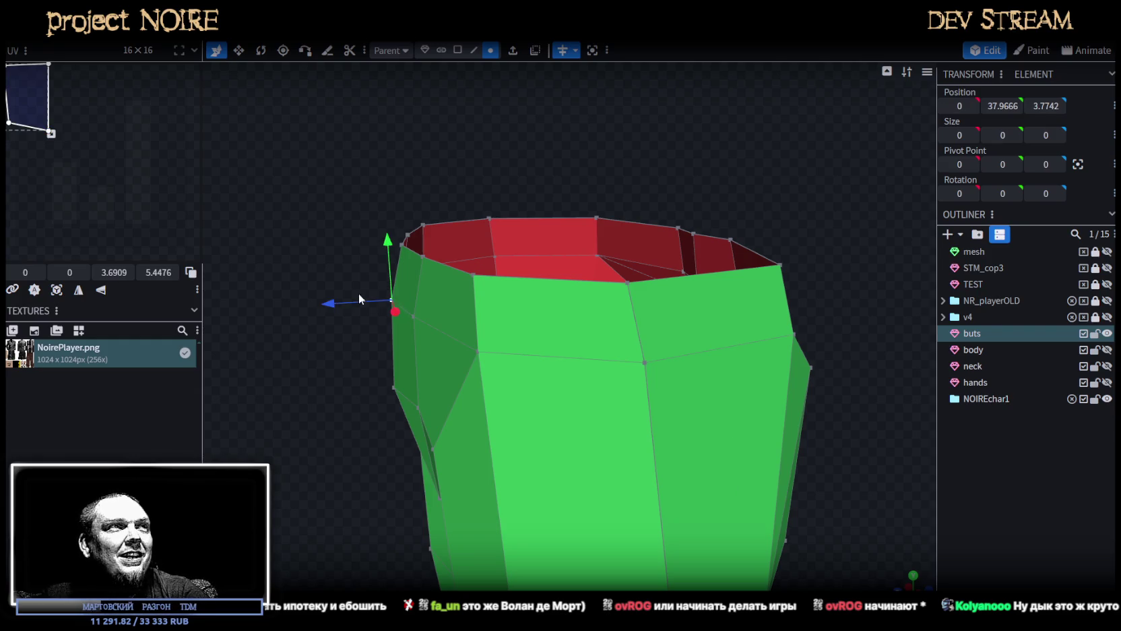
{"action": "left_click_drag", "start_coordinate": [367, 294], "coordinate": [372, 313]}
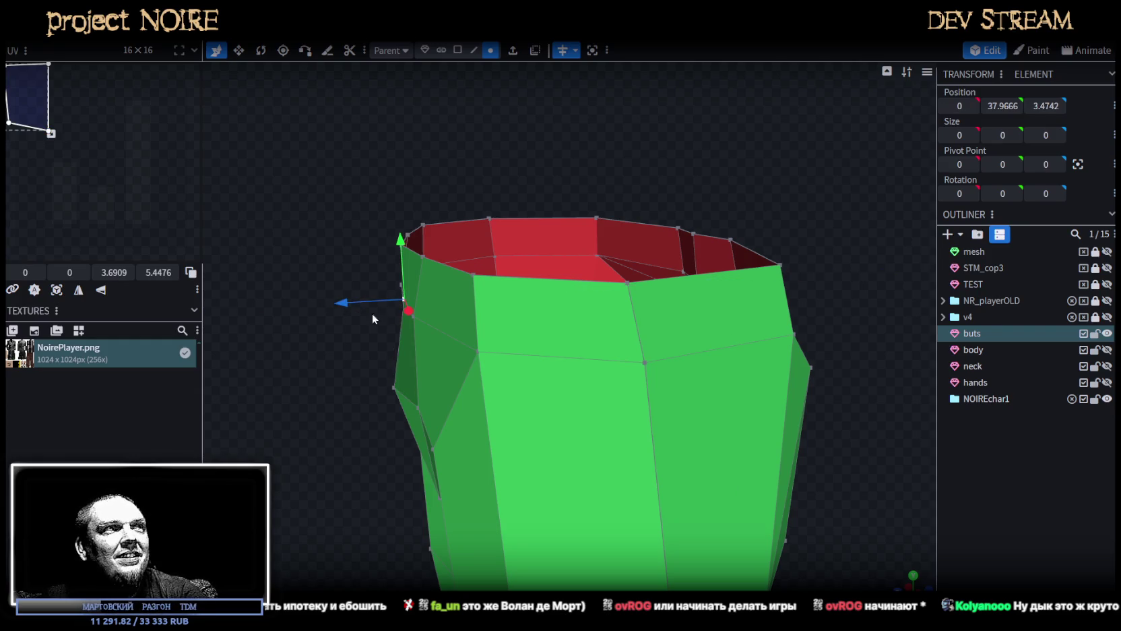
{"action": "left_click", "coordinate": [416, 315]}
{"action": "mouse_move", "coordinate": [362, 319]}
{"action": "left_mouse_down"}
{"action": "mouse_move", "coordinate": [342, 296]}
{"action": "mouse_move", "coordinate": [364, 245]}
{"action": "mouse_move", "coordinate": [374, 351]}
{"action": "mouse_move", "coordinate": [319, 322]}
{"action": "mouse_move", "coordinate": [413, 320]}
{"action": "mouse_move", "coordinate": [486, 386]}
{"action": "left_mouse_up"}
Lower the three front crotch-row vertices slightly along Y.
{"action": "left_click", "coordinate": [472, 374]}
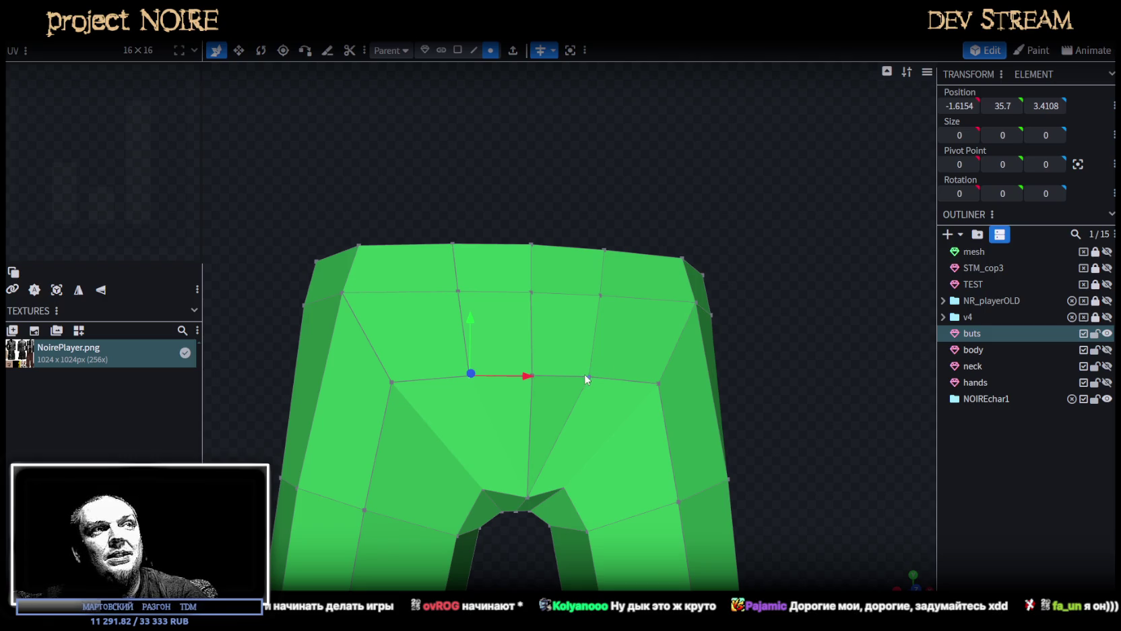
{"action": "left_click", "coordinate": [590, 376]}
{"action": "left_click", "coordinate": [533, 375], "text": "shift"}
{"action": "left_click", "coordinate": [469, 375], "text": "shift"}
{"action": "left_click_drag", "start_coordinate": [530, 320], "coordinate": [532, 351]}
{"action": "mouse_move", "coordinate": [776, 348]}
{"action": "left_mouse_down"}
{"action": "mouse_move", "coordinate": [691, 368]}
{"action": "mouse_move", "coordinate": [773, 385]}
{"action": "left_mouse_up"}
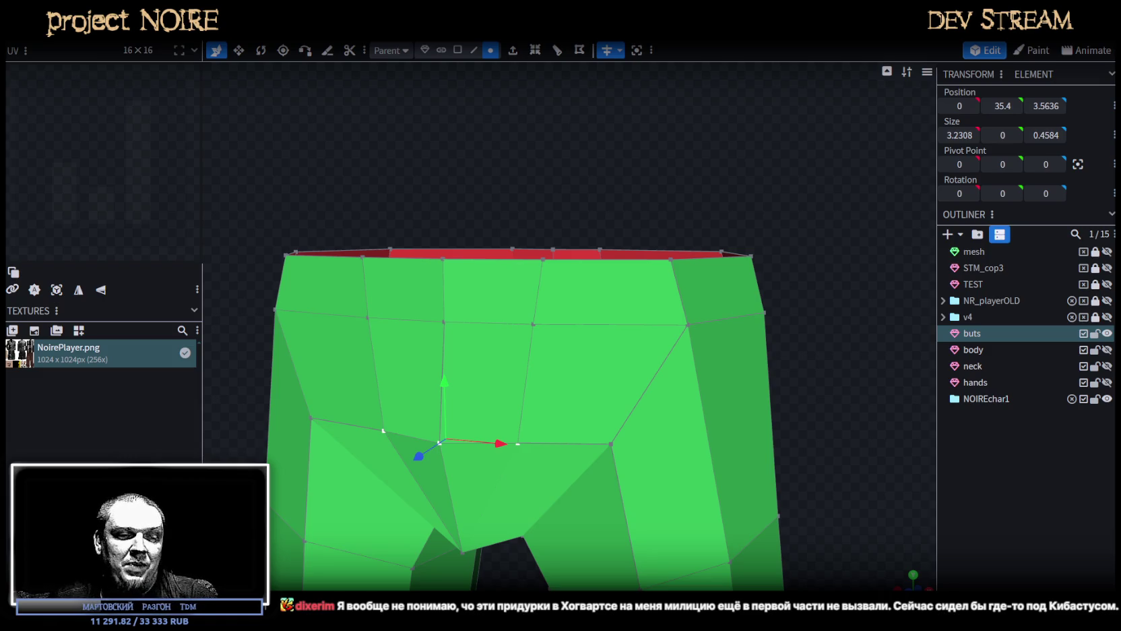
Pull the left hip vertex inward by 0.3 along X.
{"action": "scroll", "coordinate": [495, 323], "scroll_direction": "down", "scroll_amount": 3}
{"action": "mouse_move", "coordinate": [714, 309]}
{"action": "left_mouse_down"}
{"action": "mouse_move", "coordinate": [524, 325]}
{"action": "mouse_move", "coordinate": [645, 303]}
{"action": "mouse_move", "coordinate": [790, 311]}
{"action": "mouse_move", "coordinate": [764, 315]}
{"action": "left_mouse_up"}
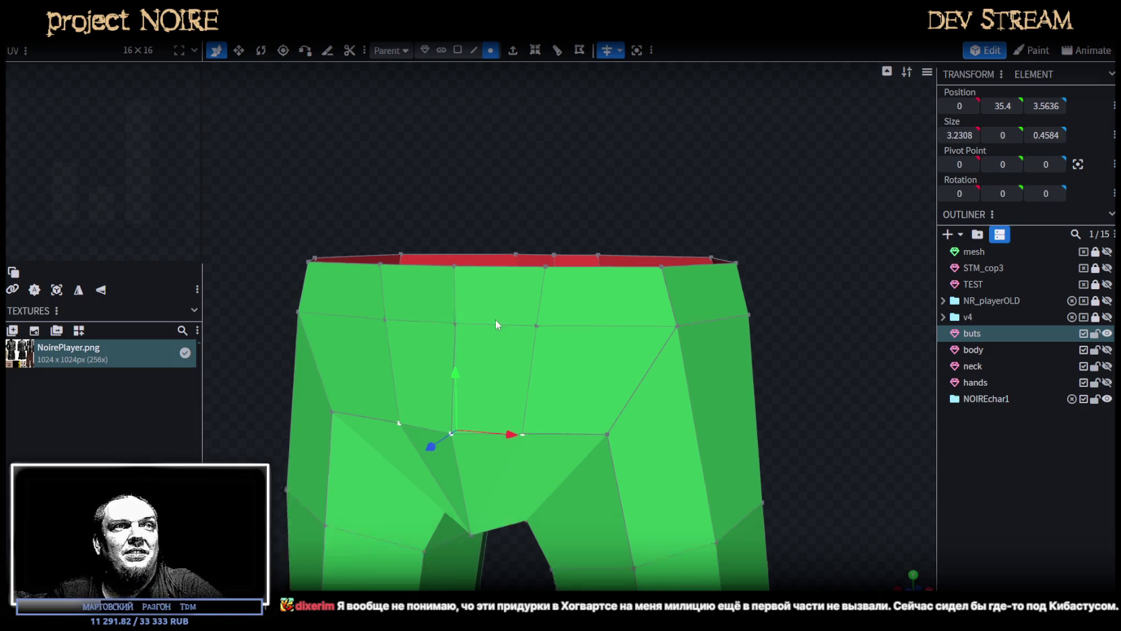
{"action": "left_click", "coordinate": [375, 335]}
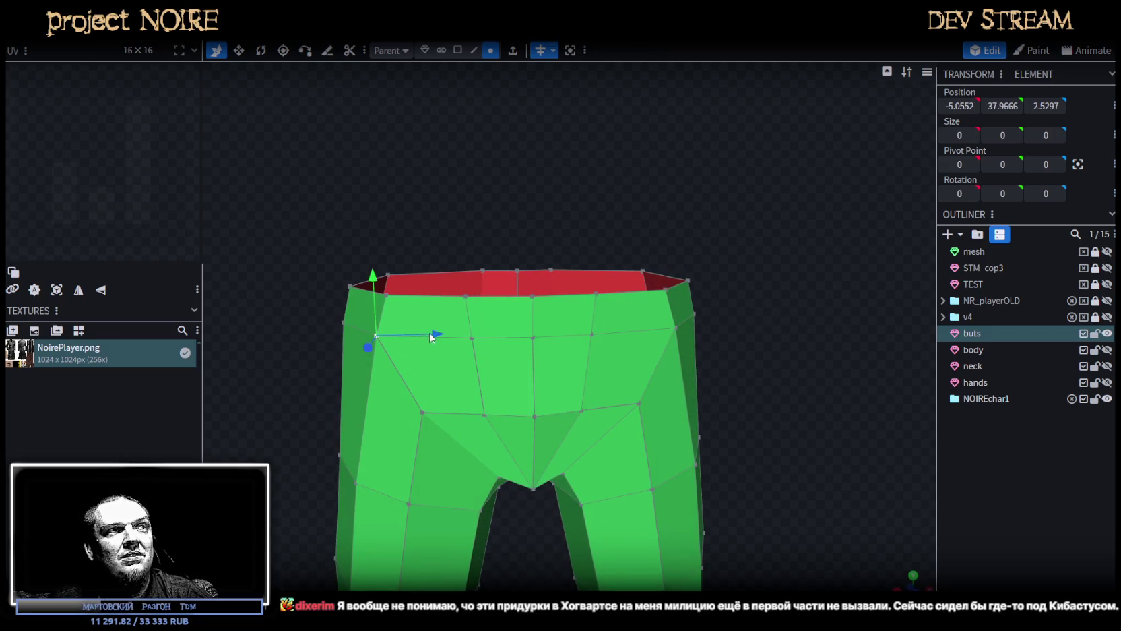
{"action": "left_click_drag", "start_coordinate": [429, 337], "coordinate": [444, 337]}
Shift the vertex where the leg meets the crotch sideways by 0.4 along X.
{"action": "mouse_move", "coordinate": [779, 399]}
{"action": "left_mouse_down"}
{"action": "mouse_move", "coordinate": [556, 409]}
{"action": "mouse_move", "coordinate": [592, 388]}
{"action": "mouse_move", "coordinate": [613, 395]}
{"action": "mouse_move", "coordinate": [441, 400]}
{"action": "mouse_move", "coordinate": [401, 366]}
{"action": "mouse_move", "coordinate": [423, 352]}
{"action": "left_mouse_up"}
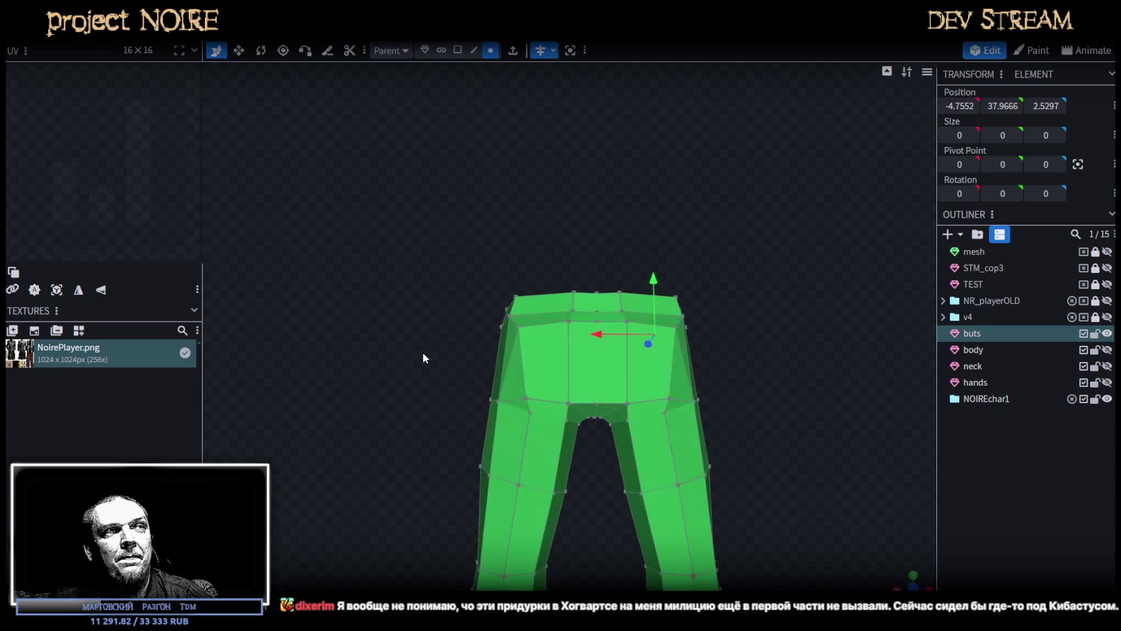
{"action": "scroll", "coordinate": [404, 364], "scroll_direction": "up", "scroll_amount": 2}
{"action": "scroll", "coordinate": [404, 337], "scroll_direction": "up", "scroll_amount": 3}
{"action": "scroll", "coordinate": [472, 350], "scroll_direction": "up", "scroll_amount": 2}
{"action": "left_click", "coordinate": [556, 383]}
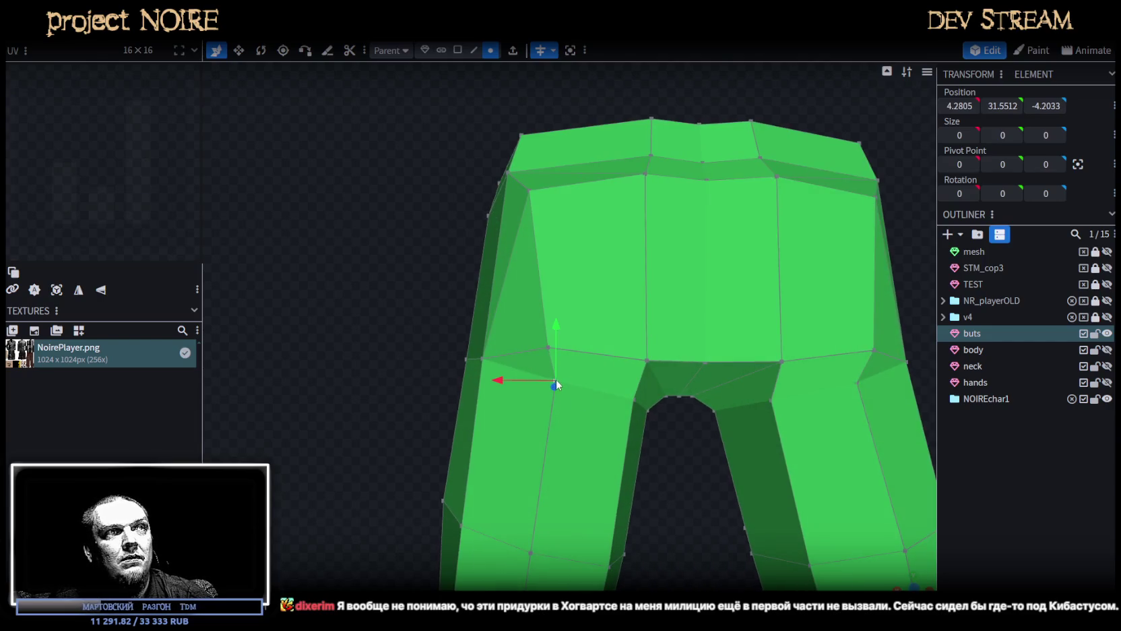
{"action": "left_click_drag", "start_coordinate": [504, 380], "coordinate": [489, 380]}
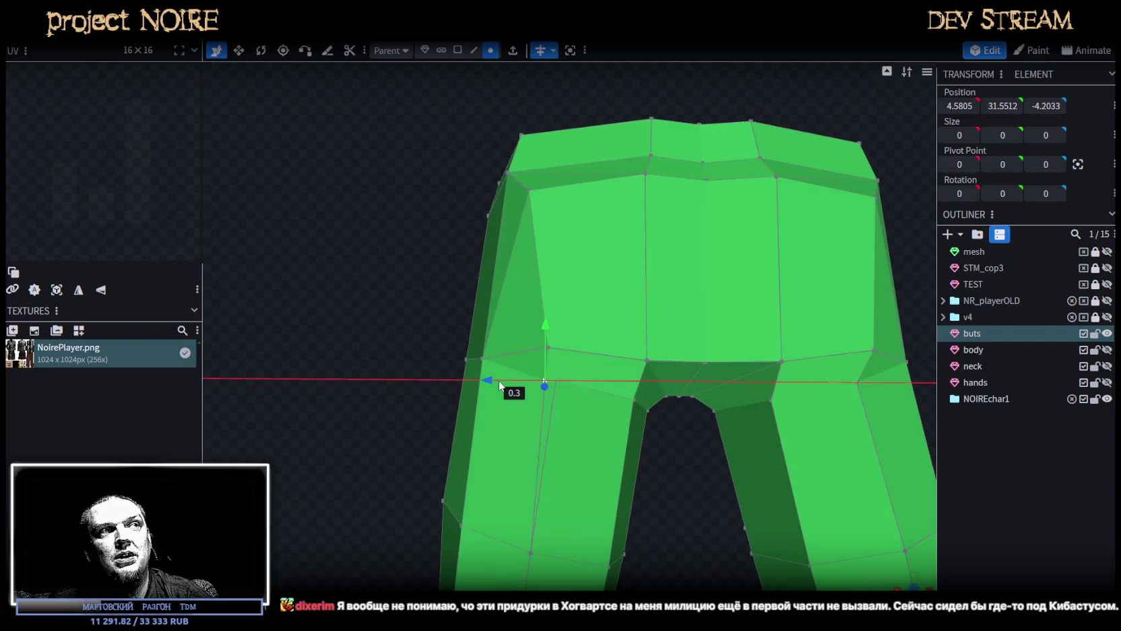
{"action": "left_click", "coordinate": [549, 347]}
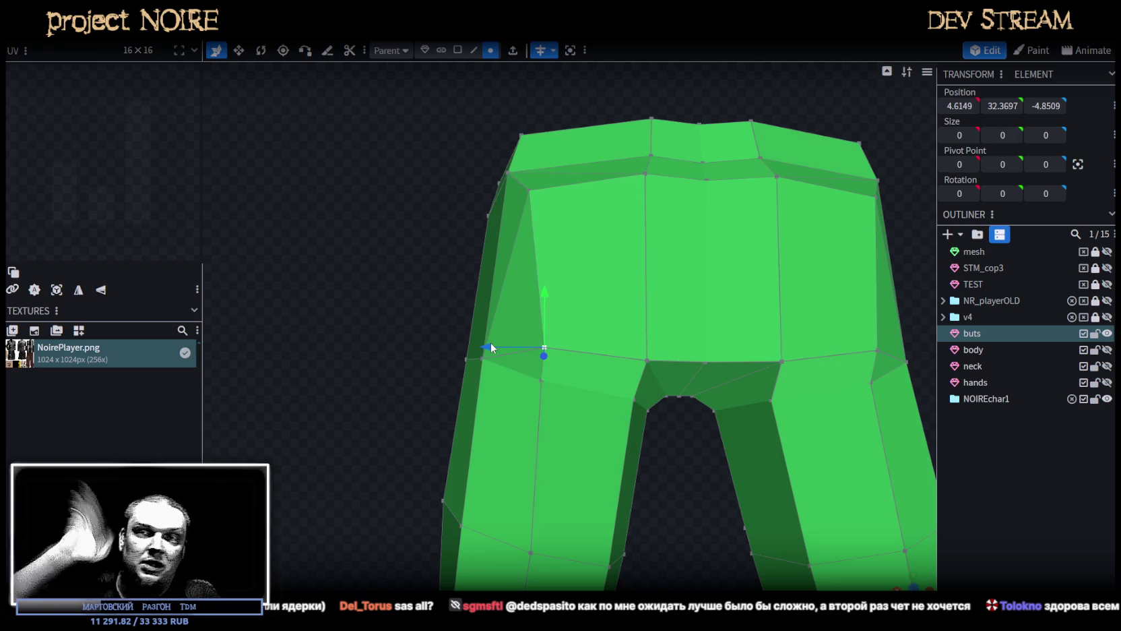
Move the rear-seat vertex 0.3 toward the centre and lower it by 0.1.
{"action": "mouse_move", "coordinate": [542, 349]}
{"action": "left_mouse_down"}
{"action": "mouse_move", "coordinate": [609, 434]}
{"action": "mouse_move", "coordinate": [621, 540]}
{"action": "left_mouse_up"}
{"action": "left_click", "coordinate": [592, 306]}
{"action": "left_click_drag", "start_coordinate": [525, 360], "coordinate": [539, 364]}
{"action": "left_click_drag", "start_coordinate": [552, 404], "coordinate": [652, 542]}
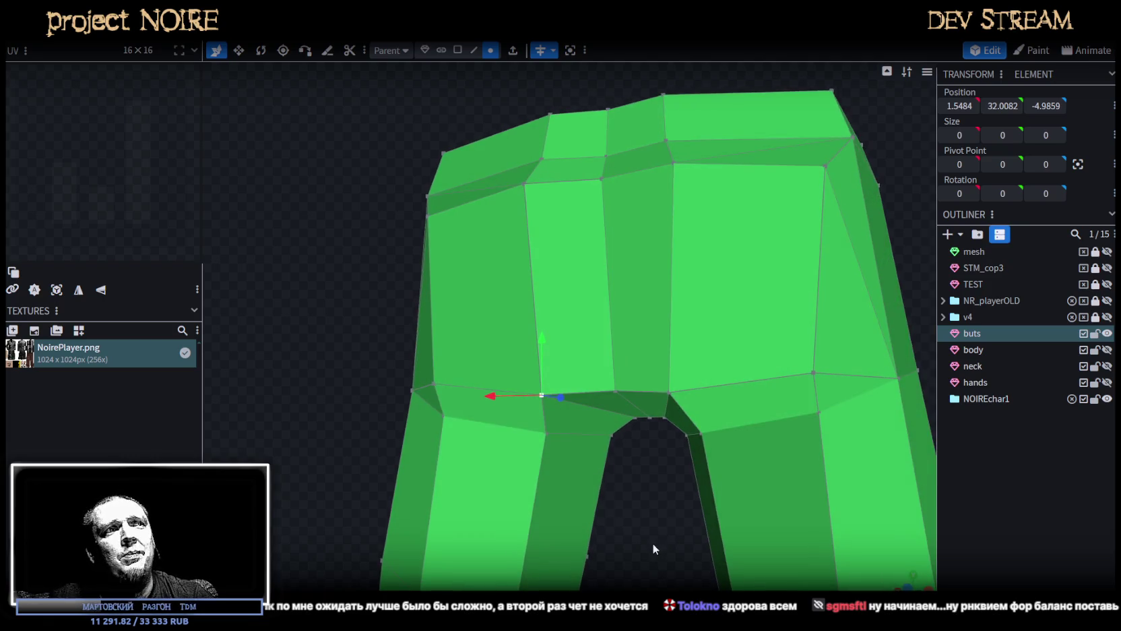
{"action": "left_click_drag", "start_coordinate": [540, 336], "coordinate": [542, 345]}
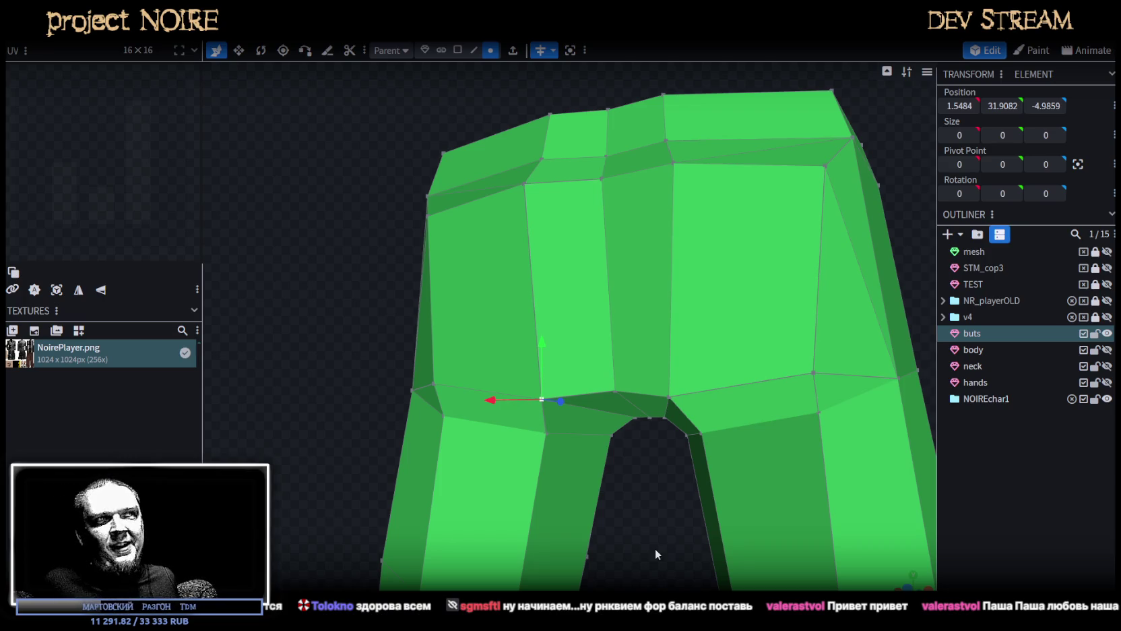
{"action": "mouse_move", "coordinate": [667, 537]}
{"action": "left_mouse_down"}
{"action": "mouse_move", "coordinate": [477, 458]}
{"action": "mouse_move", "coordinate": [469, 485]}
{"action": "mouse_move", "coordinate": [411, 529]}
{"action": "mouse_move", "coordinate": [550, 464]}
{"action": "left_mouse_up"}
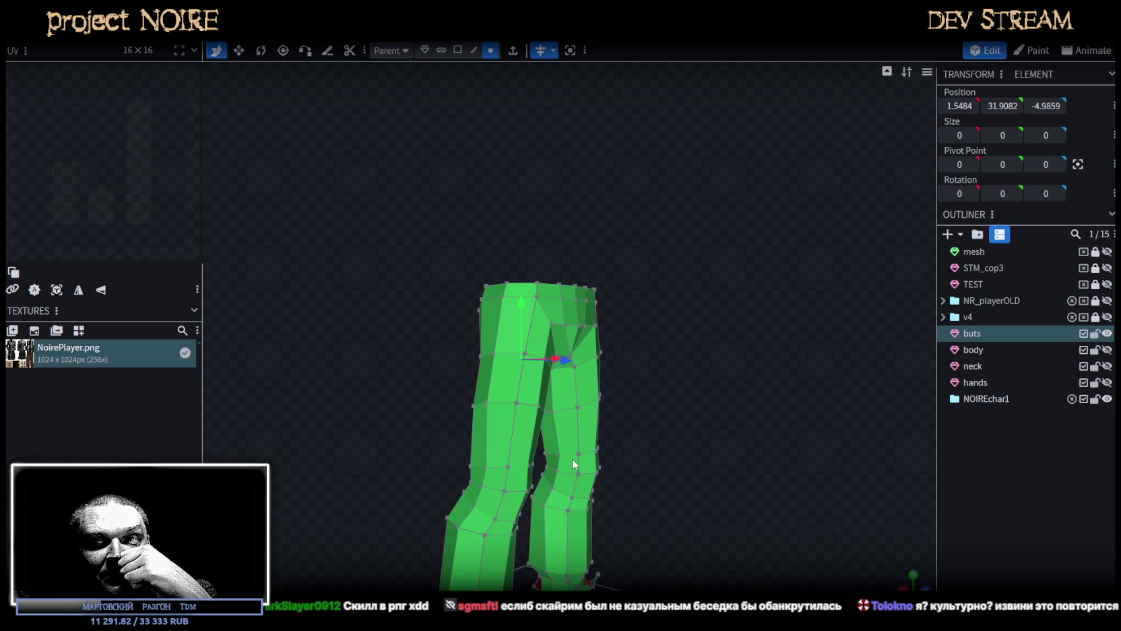
Shift the right waistband corner vertex 0.2 inward along X.
{"action": "key", "text": "KP_1"}
{"action": "left_click_drag", "start_coordinate": [606, 437], "coordinate": [634, 512]}
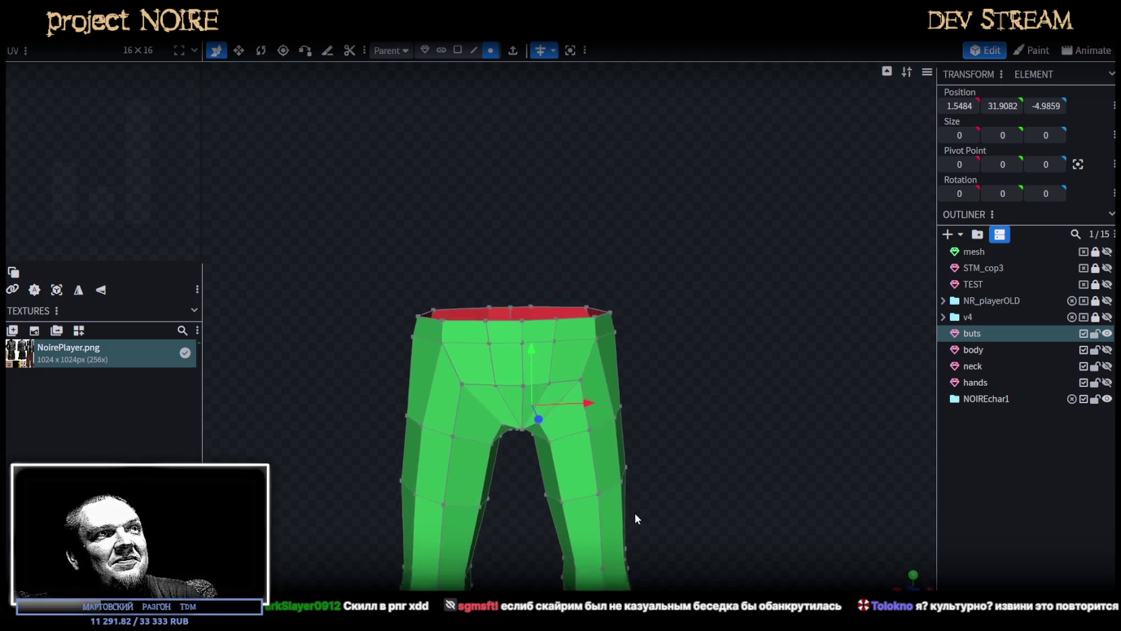
{"action": "scroll", "coordinate": [650, 448], "scroll_direction": "up", "scroll_amount": 3}
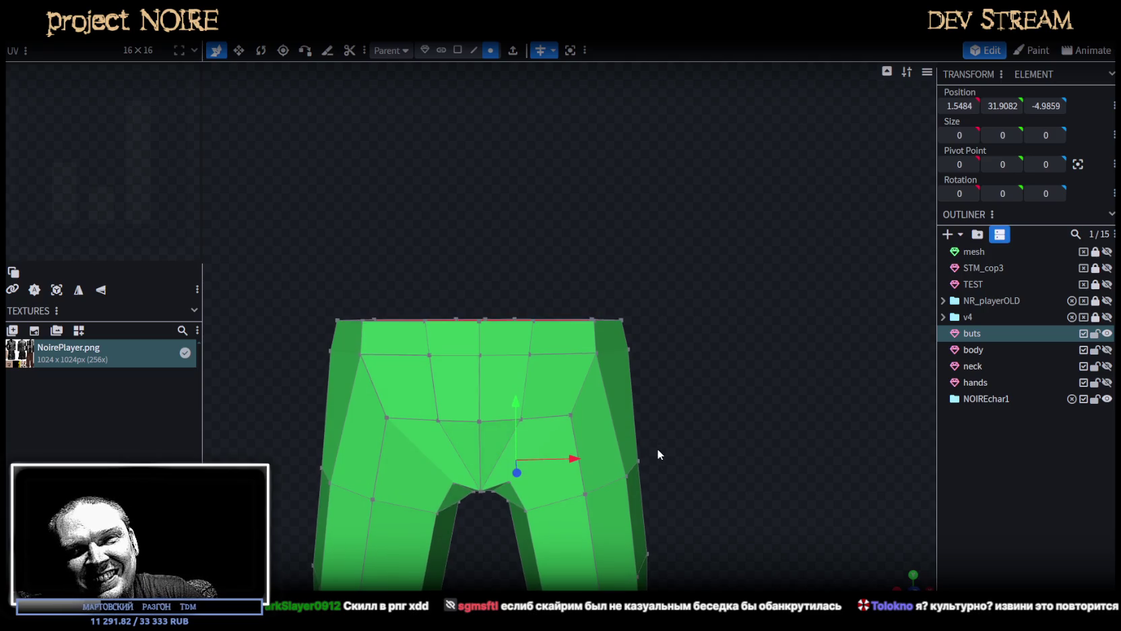
{"action": "left_click", "coordinate": [597, 352]}
{"action": "left_click_drag", "start_coordinate": [632, 352], "coordinate": [652, 350]}
Orbit around the whole pants and return to the orthographic front view.
{"action": "scroll", "coordinate": [651, 528], "scroll_direction": "down", "scroll_amount": 5}
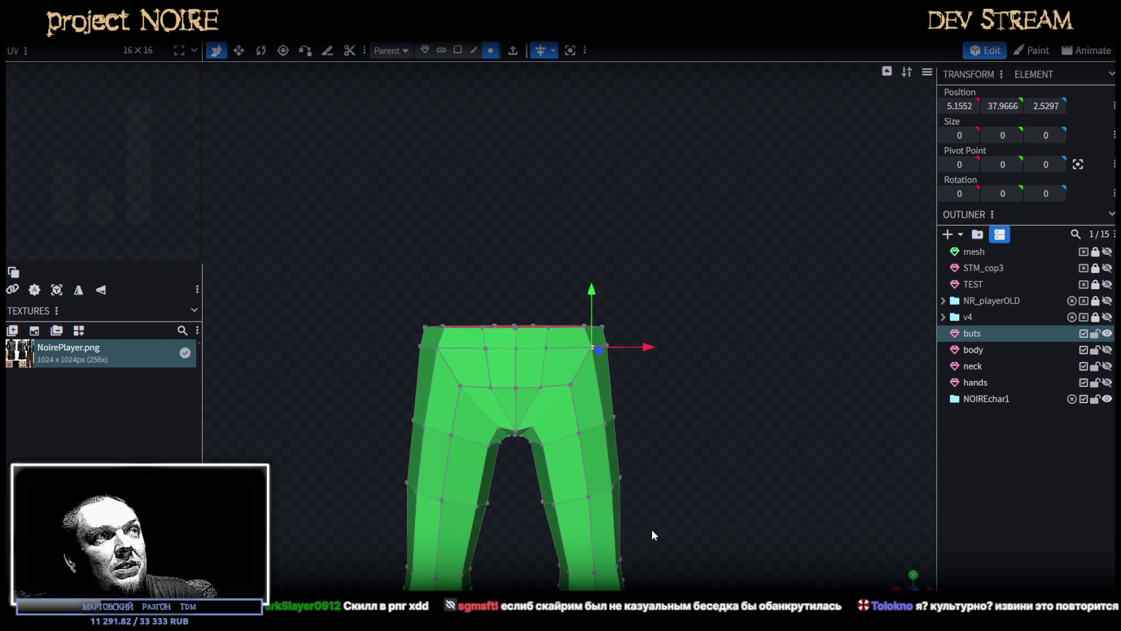
{"action": "right_click_drag", "start_coordinate": [652, 529], "coordinate": [675, 492]}
{"action": "mouse_move", "coordinate": [689, 484]}
{"action": "left_mouse_down"}
{"action": "mouse_move", "coordinate": [689, 394]}
{"action": "mouse_move", "coordinate": [642, 361]}
{"action": "mouse_move", "coordinate": [737, 345]}
{"action": "left_mouse_up"}
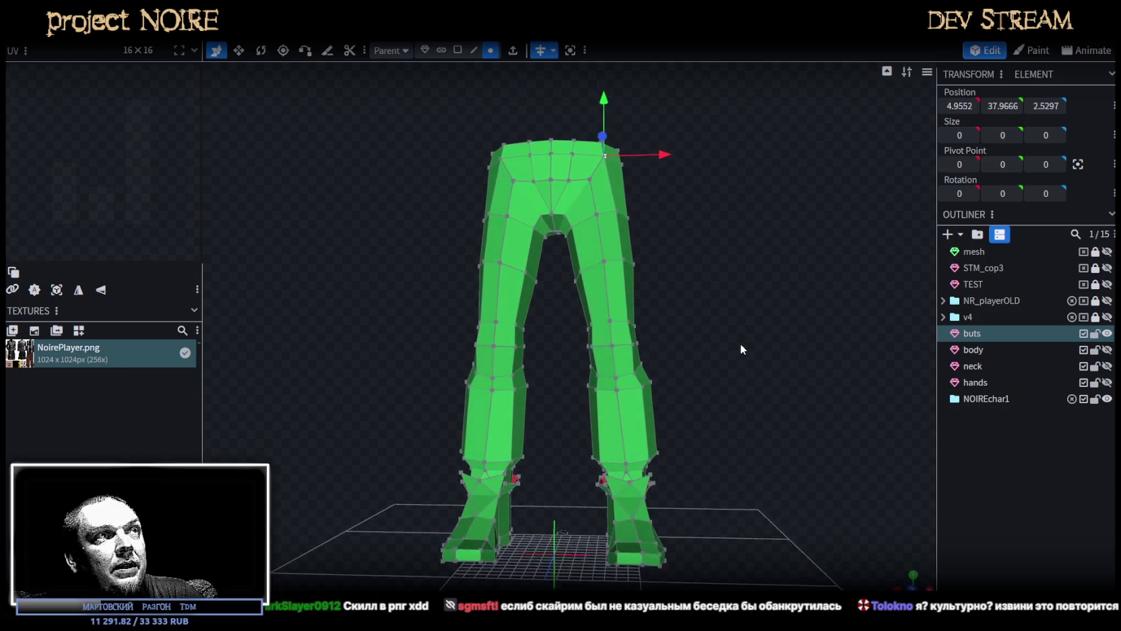
{"action": "mouse_move", "coordinate": [762, 408]}
{"action": "left_mouse_down"}
{"action": "mouse_move", "coordinate": [403, 427]}
{"action": "mouse_move", "coordinate": [421, 415]}
{"action": "mouse_move", "coordinate": [710, 421]}
{"action": "mouse_move", "coordinate": [685, 429]}
{"action": "left_mouse_up"}
{"action": "key", "text": "KP_1"}
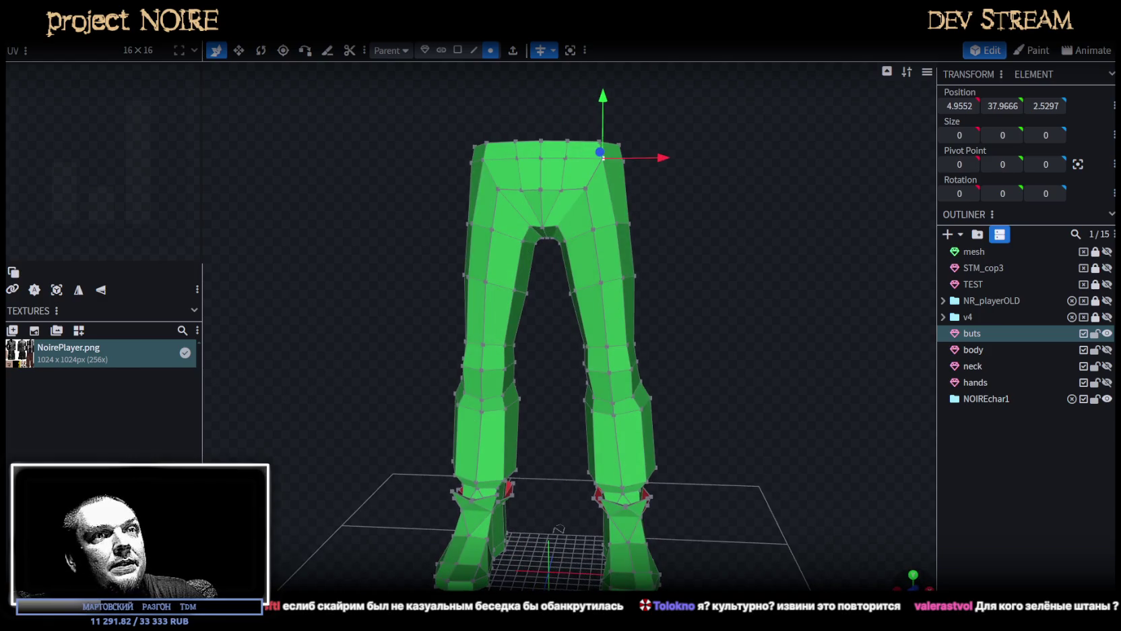
{"action": "scroll", "coordinate": [795, 505], "scroll_direction": "down", "scroll_amount": 2}
{"action": "scroll", "coordinate": [724, 484], "scroll_direction": "down", "scroll_amount": 2}
{"action": "scroll", "coordinate": [652, 414], "scroll_direction": "up", "scroll_amount": 3}
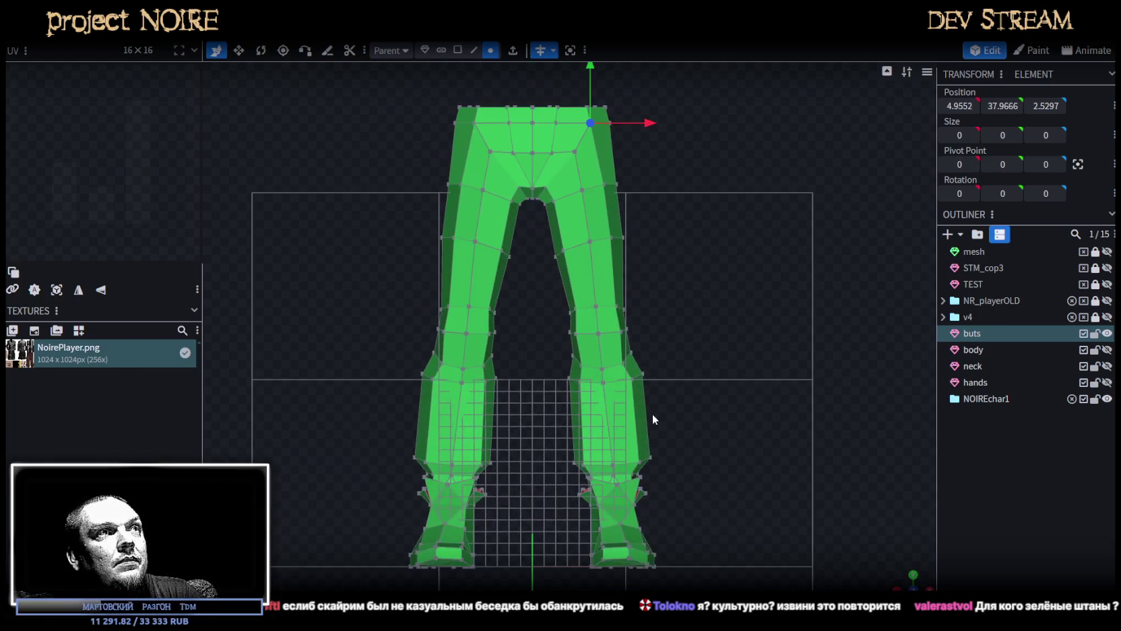
Lower all the upper pants vertices by 1.5.
{"action": "left_click_drag", "start_coordinate": [389, 130], "coordinate": [678, 344]}
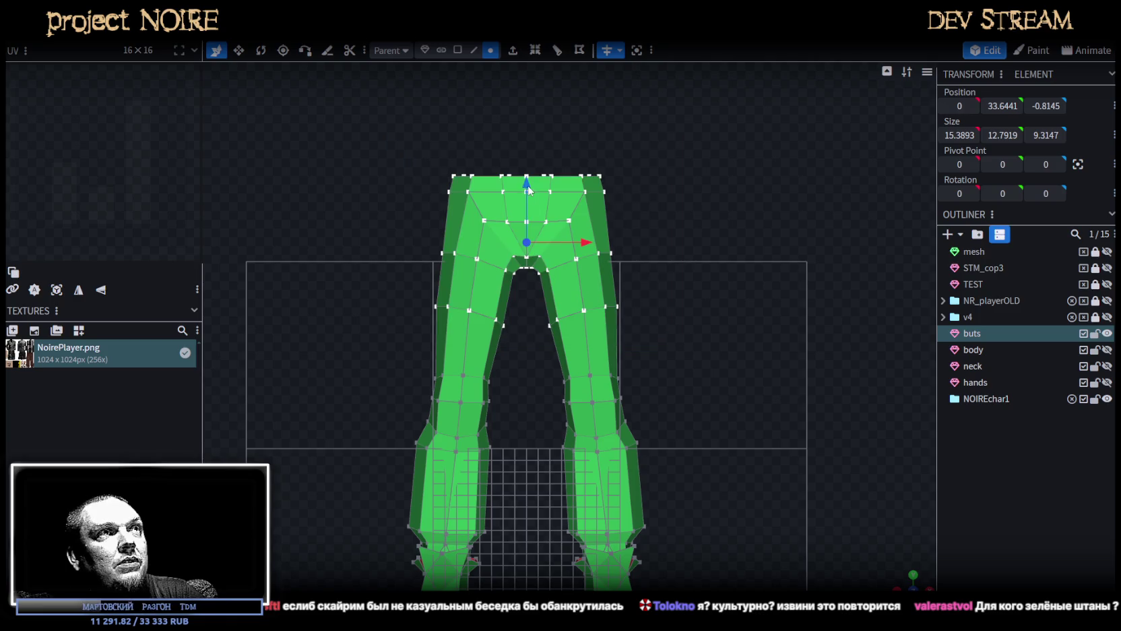
{"action": "left_click_drag", "start_coordinate": [527, 183], "coordinate": [527, 200]}
{"action": "scroll", "coordinate": [692, 366], "scroll_direction": "down", "scroll_amount": 2}
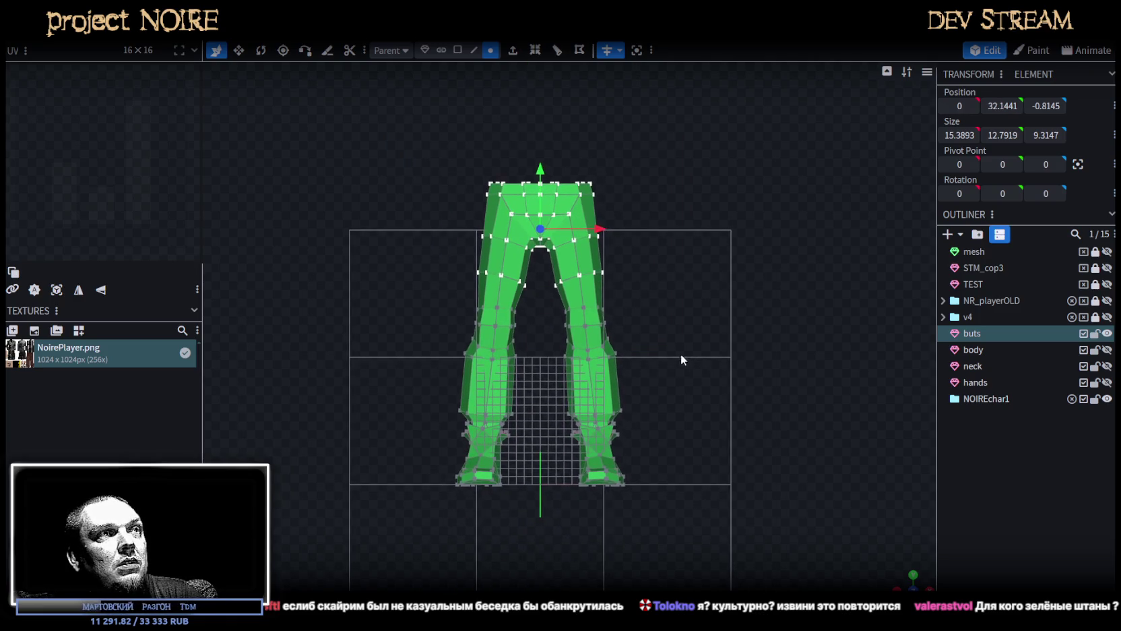
{"action": "scroll", "coordinate": [681, 357], "scroll_direction": "up", "scroll_amount": 2}
Shift the lower right leg and foot vertices 0.4 toward the centre along X.
{"action": "left_click_drag", "start_coordinate": [691, 566], "coordinate": [508, 293]}
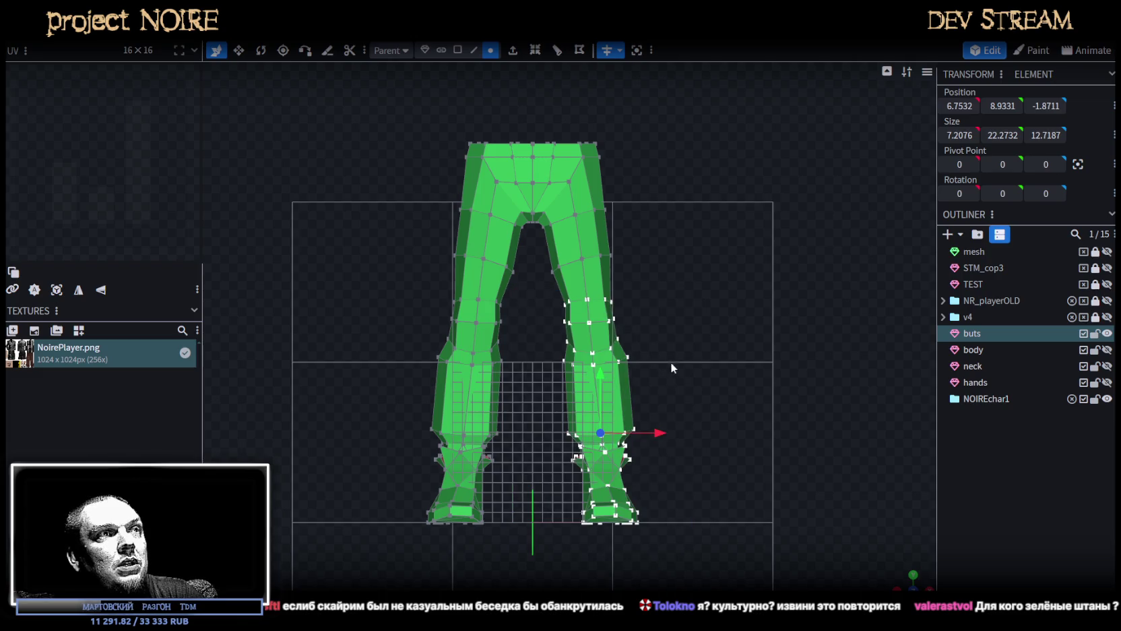
{"action": "left_click_drag", "start_coordinate": [662, 434], "coordinate": [655, 434]}
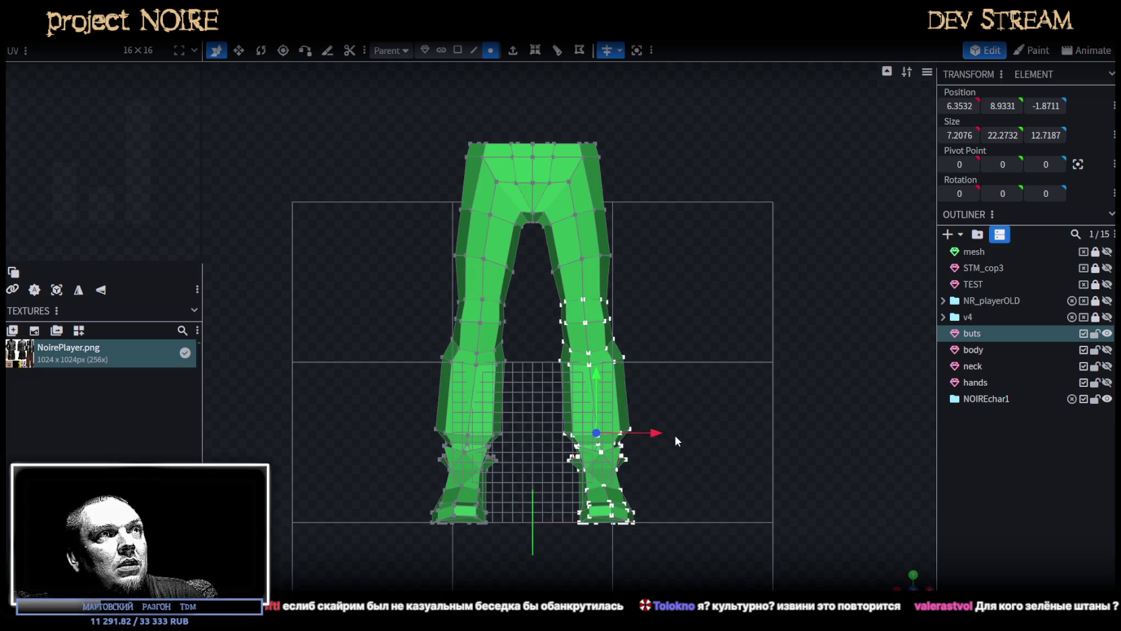
{"action": "left_click_drag", "start_coordinate": [692, 563], "coordinate": [539, 387]}
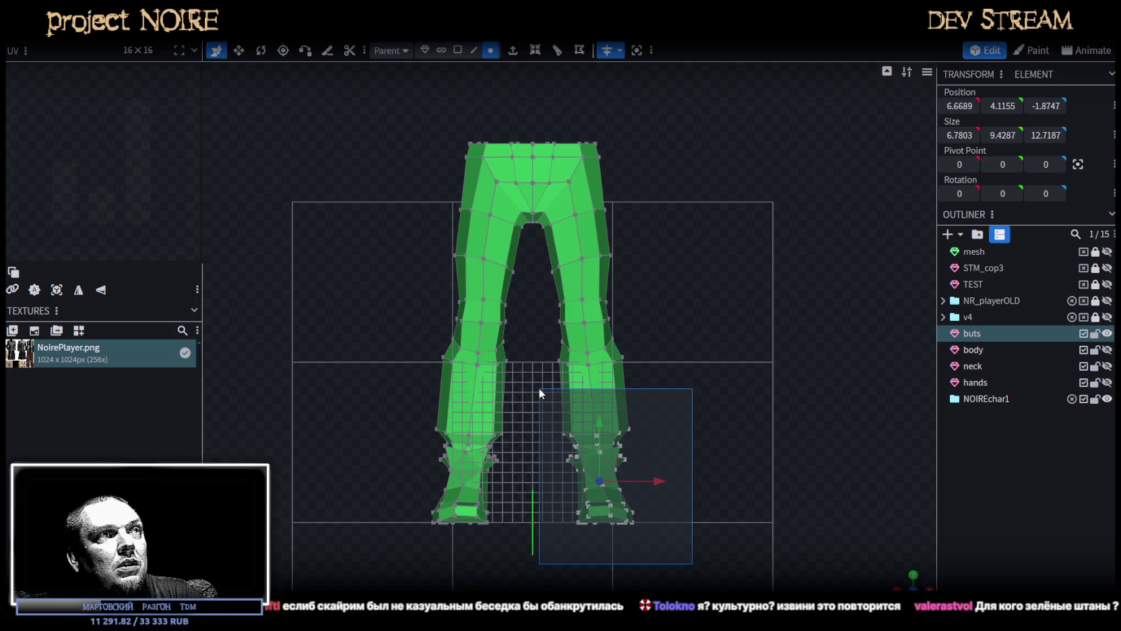
{"action": "left_click_drag", "start_coordinate": [657, 485], "coordinate": [655, 484]}
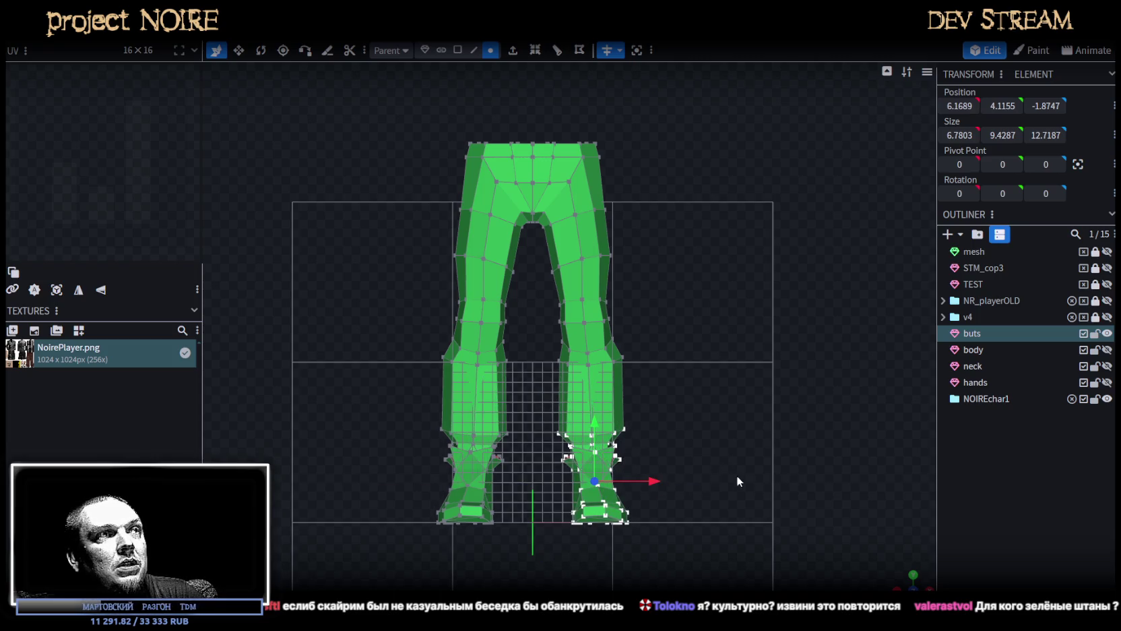
{"action": "left_click_drag", "start_coordinate": [655, 481], "coordinate": [661, 485]}
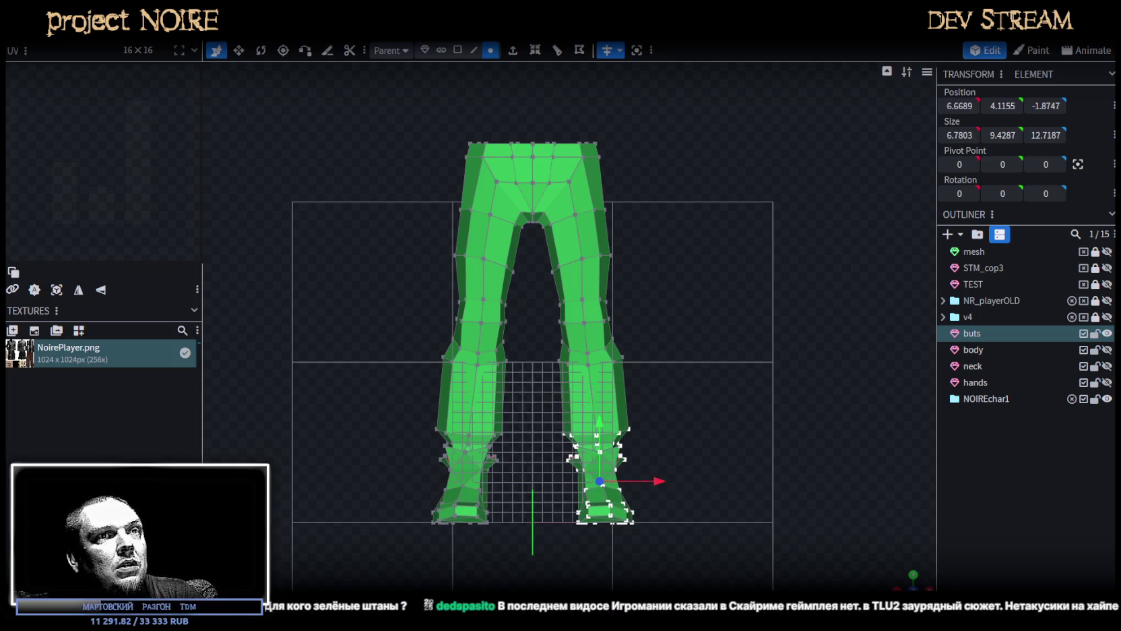
{"action": "mouse_move", "coordinate": [661, 485]}
{"action": "middle_mouse_down"}
{"action": "mouse_move", "coordinate": [843, 529]}
{"action": "mouse_move", "coordinate": [733, 374]}
{"action": "mouse_move", "coordinate": [725, 411]}
{"action": "mouse_move", "coordinate": [714, 383]}
{"action": "mouse_move", "coordinate": [624, 365]}
{"action": "middle_mouse_up"}
Check both legs from the front and save the model as NoireNPC.bbmodel.
{"action": "left_click", "coordinate": [589, 351]}
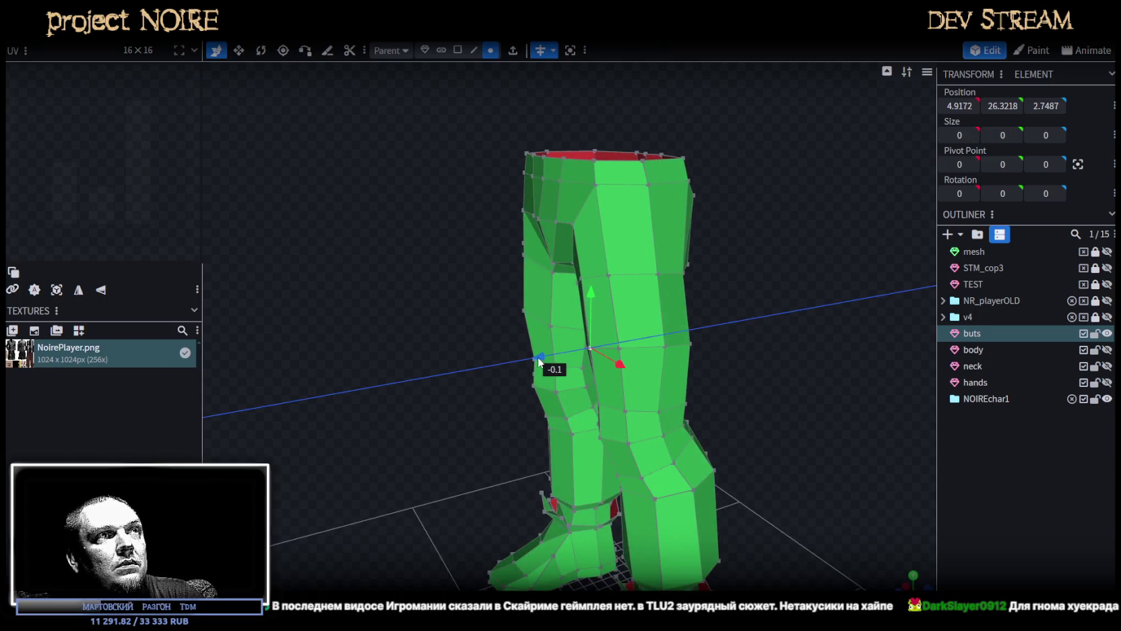
{"action": "mouse_move", "coordinate": [671, 381]}
{"action": "middle_mouse_down"}
{"action": "mouse_move", "coordinate": [909, 409]}
{"action": "mouse_move", "coordinate": [838, 441]}
{"action": "mouse_move", "coordinate": [755, 456]}
{"action": "mouse_move", "coordinate": [733, 427]}
{"action": "mouse_move", "coordinate": [749, 410]}
{"action": "mouse_move", "coordinate": [811, 410]}
{"action": "mouse_move", "coordinate": [823, 388]}
{"action": "mouse_move", "coordinate": [768, 459]}
{"action": "mouse_move", "coordinate": [757, 436]}
{"action": "middle_mouse_up"}
{"action": "key", "text": "ctrl+s"}
{"action": "left_click", "coordinate": [649, 318]}
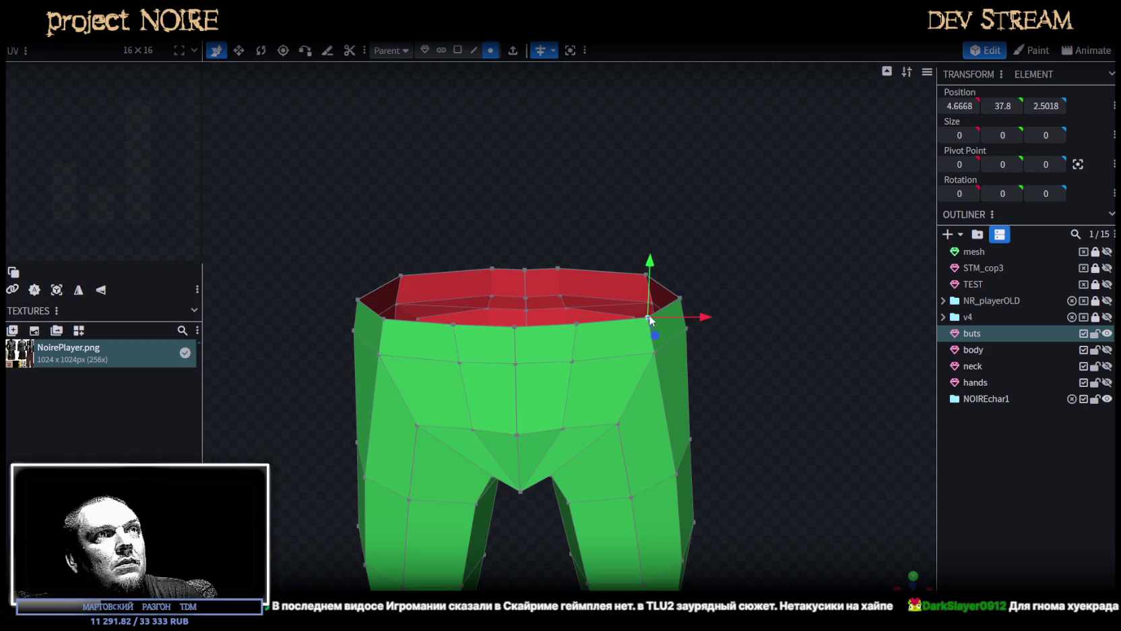
Shift the waistband's rim corner vertices and front edge slightly to the right.
{"action": "left_click", "coordinate": [640, 274], "text": "shift"}
{"action": "left_click_drag", "start_coordinate": [699, 292], "coordinate": [703, 291]}
{"action": "left_click_drag", "start_coordinate": [738, 380], "coordinate": [747, 374]}
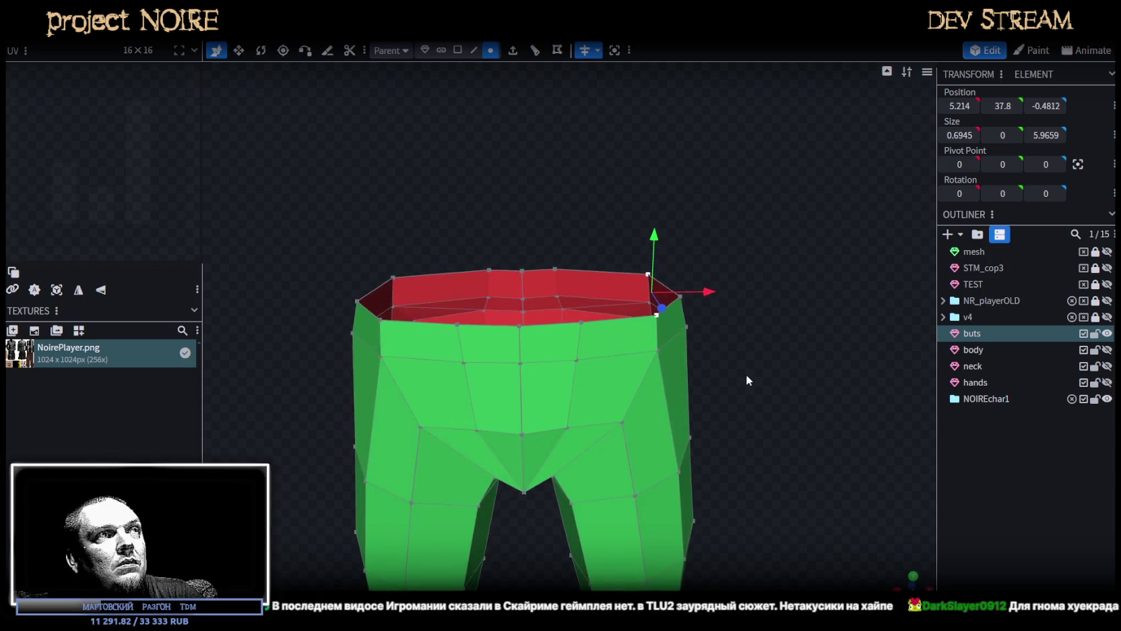
{"action": "left_click", "coordinate": [579, 340]}
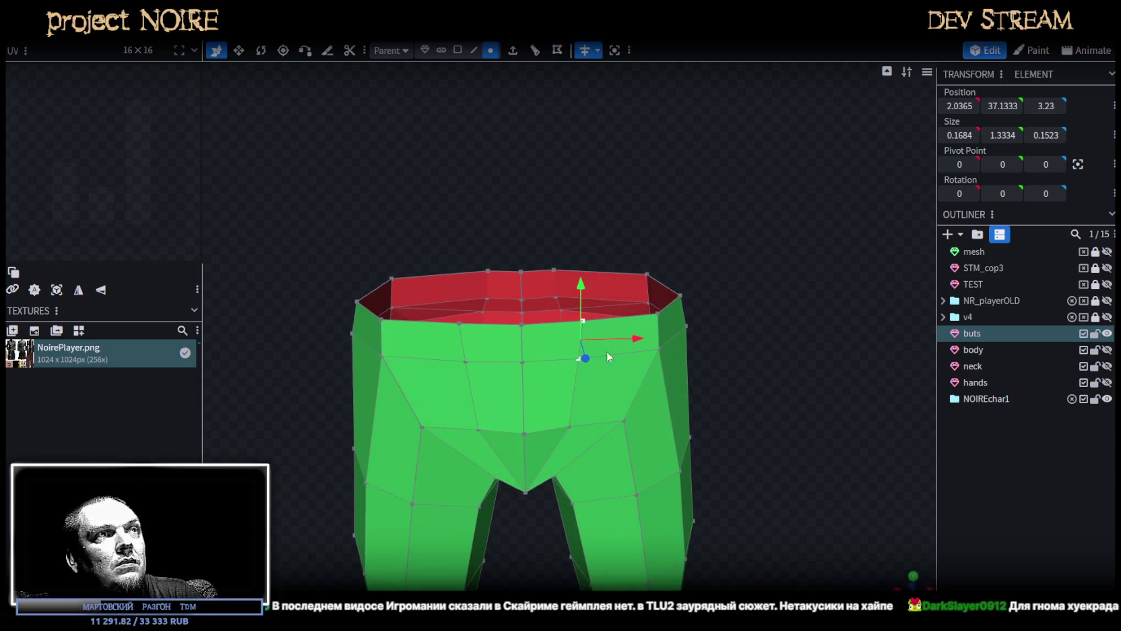
{"action": "left_click_drag", "start_coordinate": [645, 342], "coordinate": [651, 340]}
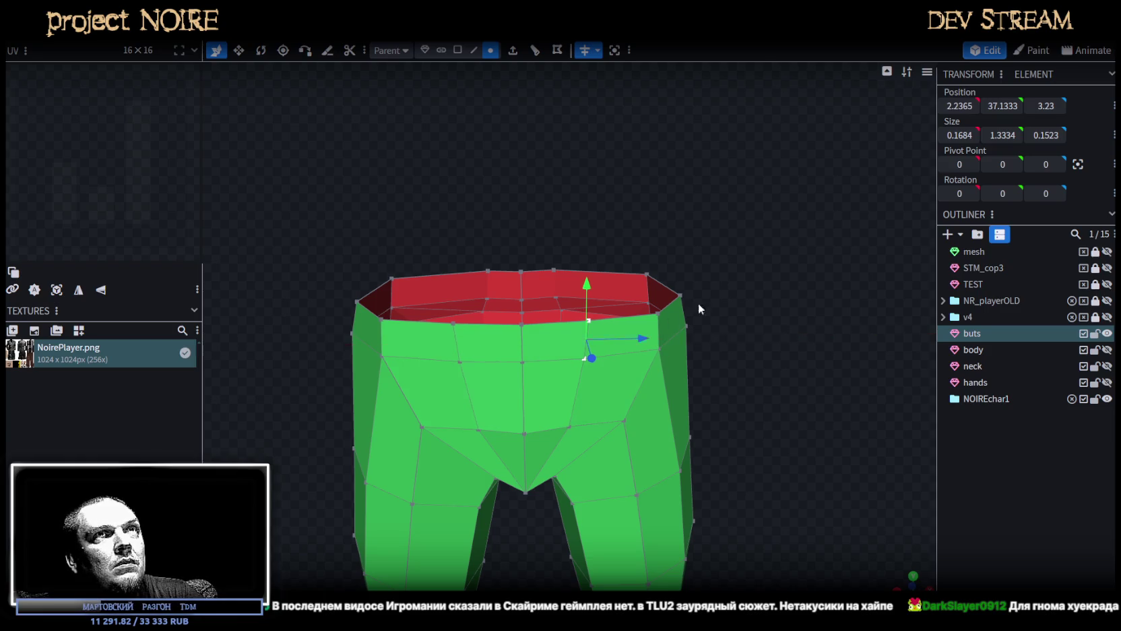
{"action": "left_click_drag", "start_coordinate": [648, 342], "coordinate": [658, 347]}
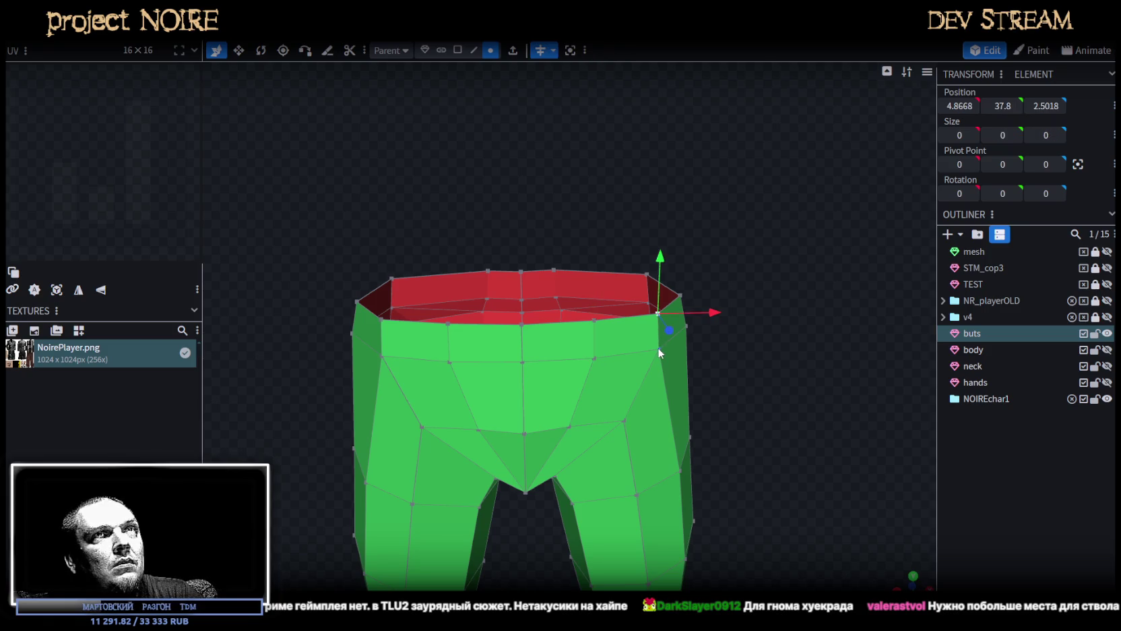
Align the right-side waistband corner vertices at X 6.4.
{"action": "left_click", "coordinate": [972, 106]}
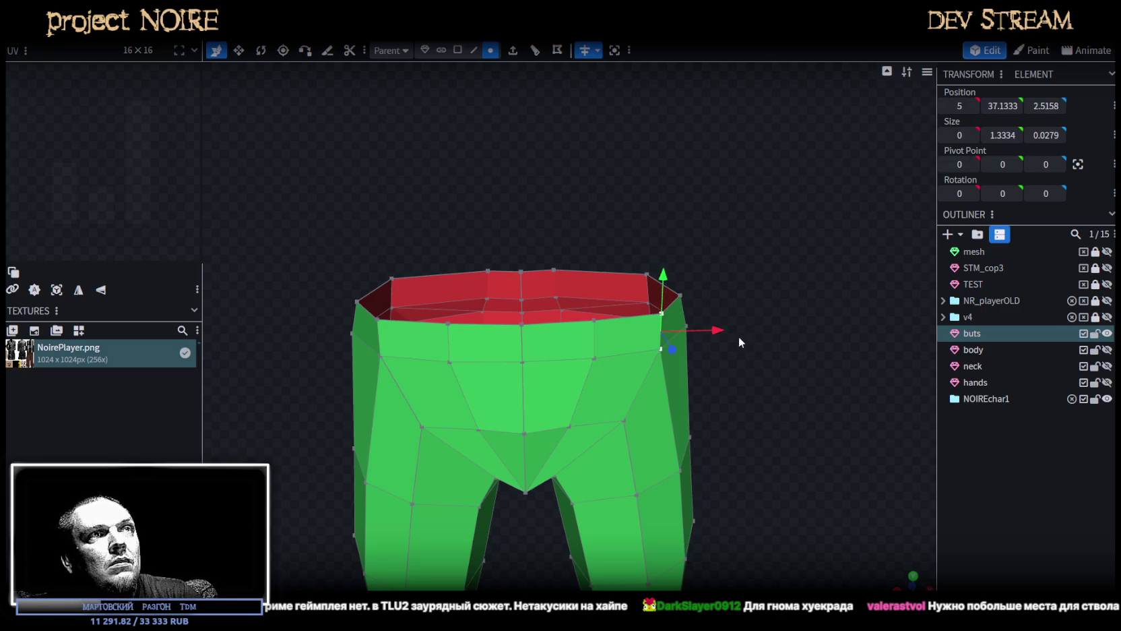
{"action": "left_click_drag", "start_coordinate": [718, 331], "coordinate": [713, 331]}
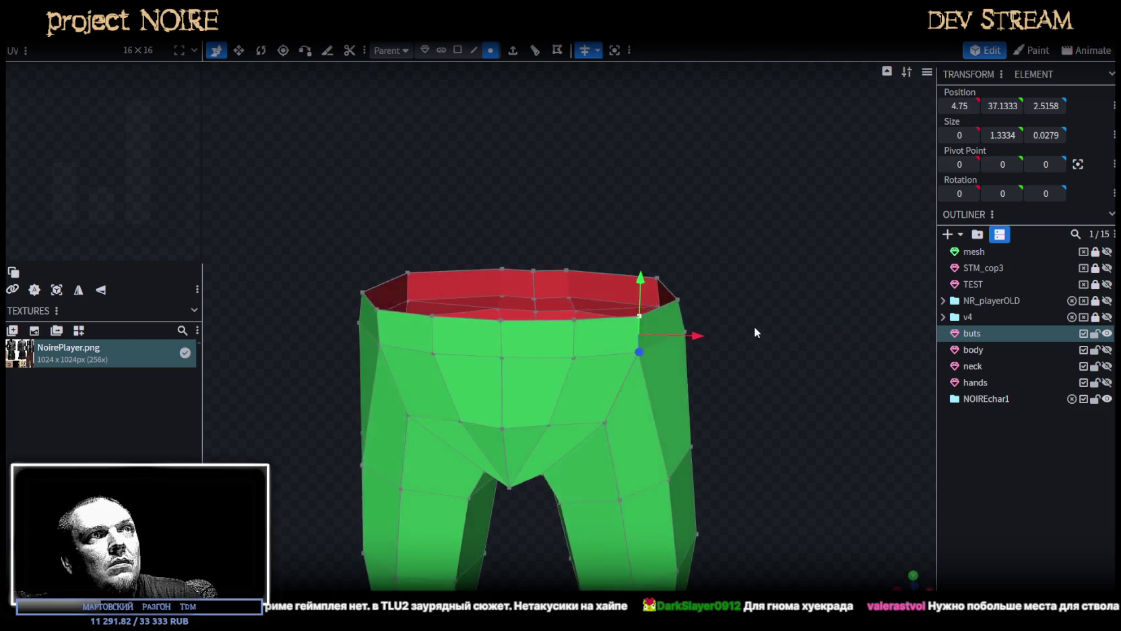
{"action": "left_click_drag", "start_coordinate": [711, 328], "coordinate": [717, 329]}
{"action": "left_click_drag", "start_coordinate": [750, 287], "coordinate": [689, 299]}
{"action": "left_click", "coordinate": [679, 301]}
{"action": "left_click", "coordinate": [685, 332], "text": "shift"}
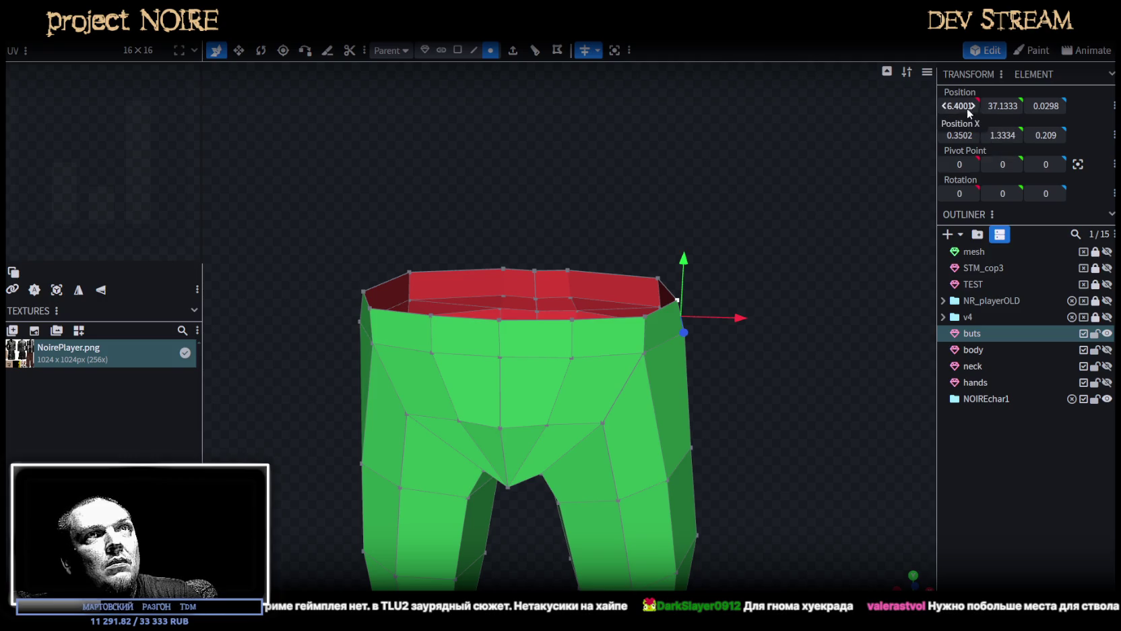
{"action": "left_click", "coordinate": [956, 105]}
{"action": "key", "text": "Return"}
{"action": "mouse_move", "coordinate": [742, 319]}
{"action": "left_mouse_down"}
{"action": "mouse_move", "coordinate": [599, 252]}
{"action": "mouse_move", "coordinate": [649, 240]}
{"action": "mouse_move", "coordinate": [765, 248]}
{"action": "mouse_move", "coordinate": [616, 242]}
{"action": "mouse_move", "coordinate": [617, 268]}
{"action": "left_mouse_up"}
Move the waistband's top edge to Z 0, then back to a depth of Z -0.25.
{"action": "left_click", "coordinate": [571, 315]}
{"action": "left_click", "coordinate": [547, 288]}
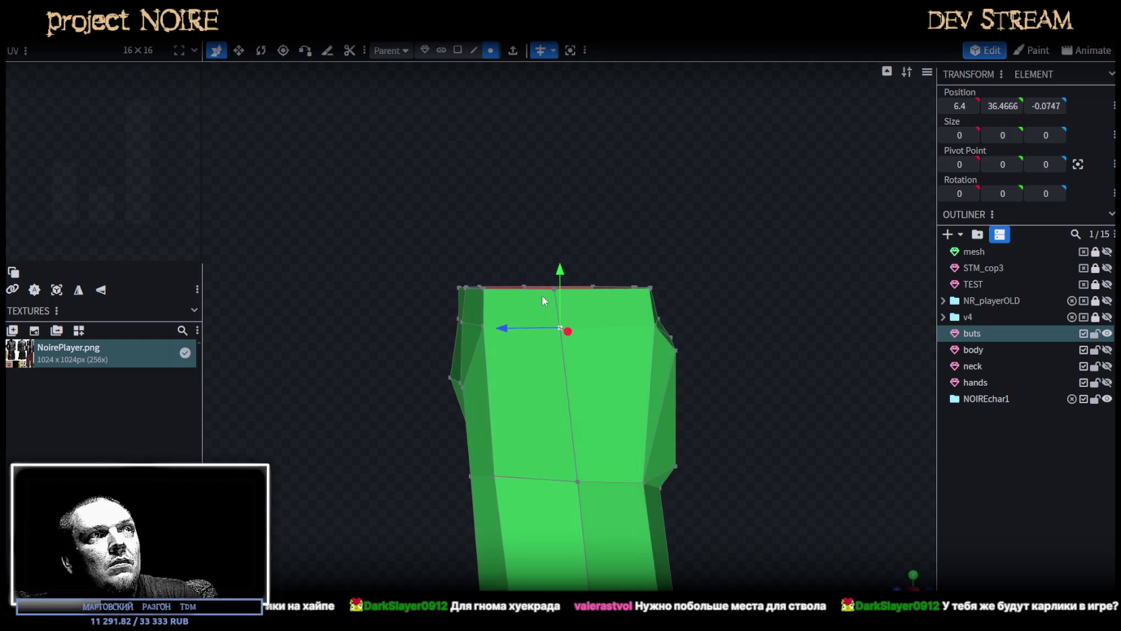
{"action": "left_click_drag", "start_coordinate": [507, 308], "coordinate": [517, 309]}
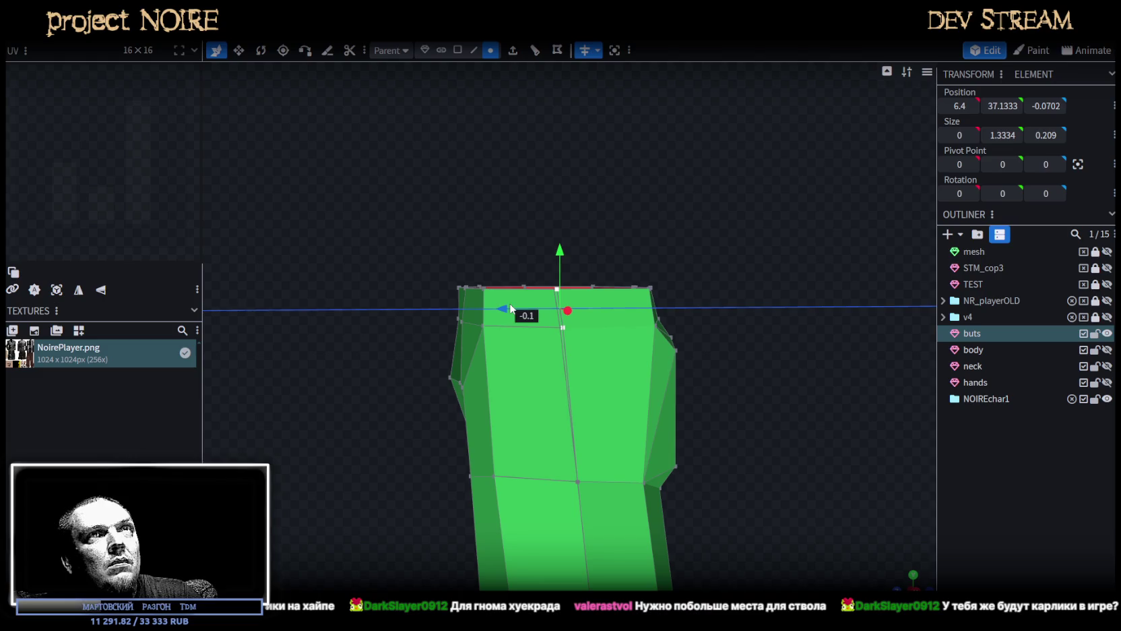
{"action": "type", "text": "0"}
{"action": "key", "text": "Return"}
{"action": "left_click_drag", "start_coordinate": [504, 309], "coordinate": [512, 308]}
{"action": "mouse_move", "coordinate": [573, 283]}
{"action": "left_mouse_down"}
{"action": "mouse_move", "coordinate": [744, 248]}
{"action": "mouse_move", "coordinate": [560, 300]}
{"action": "left_mouse_up"}
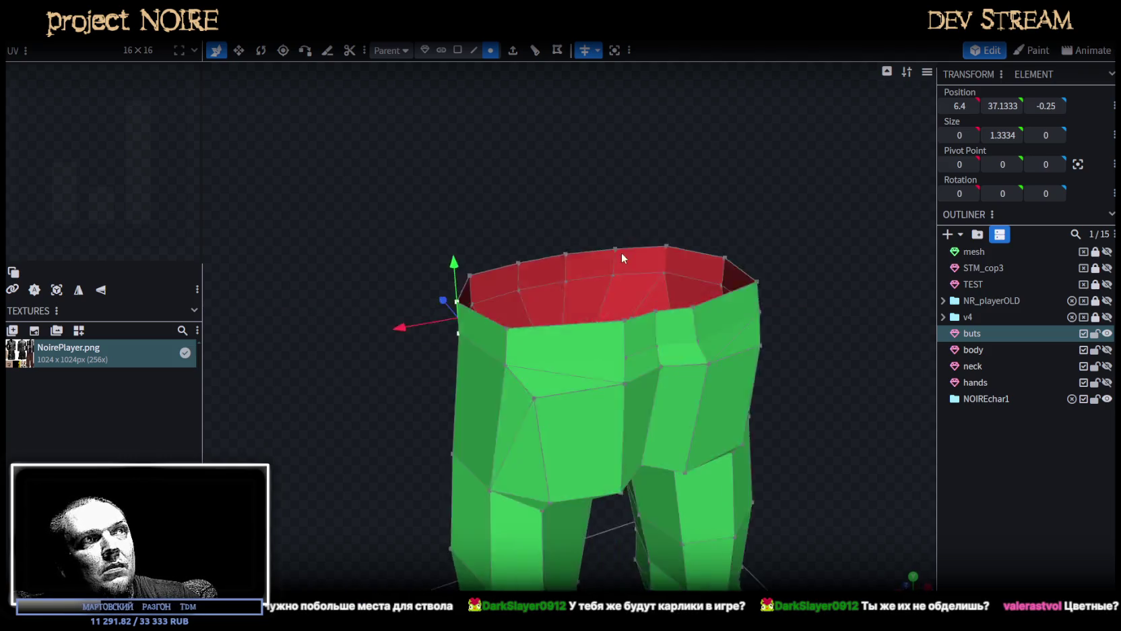
{"action": "left_click", "coordinate": [474, 51]}
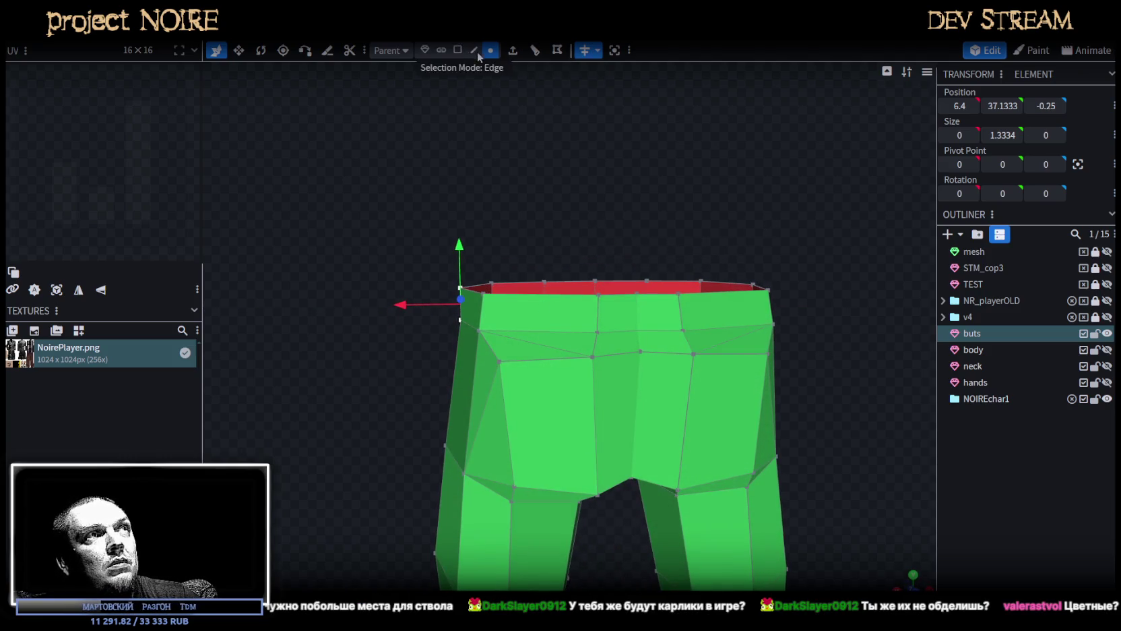
Reposition the left waist edge, settling it at X 5.5.
{"action": "left_click", "coordinate": [478, 323]}
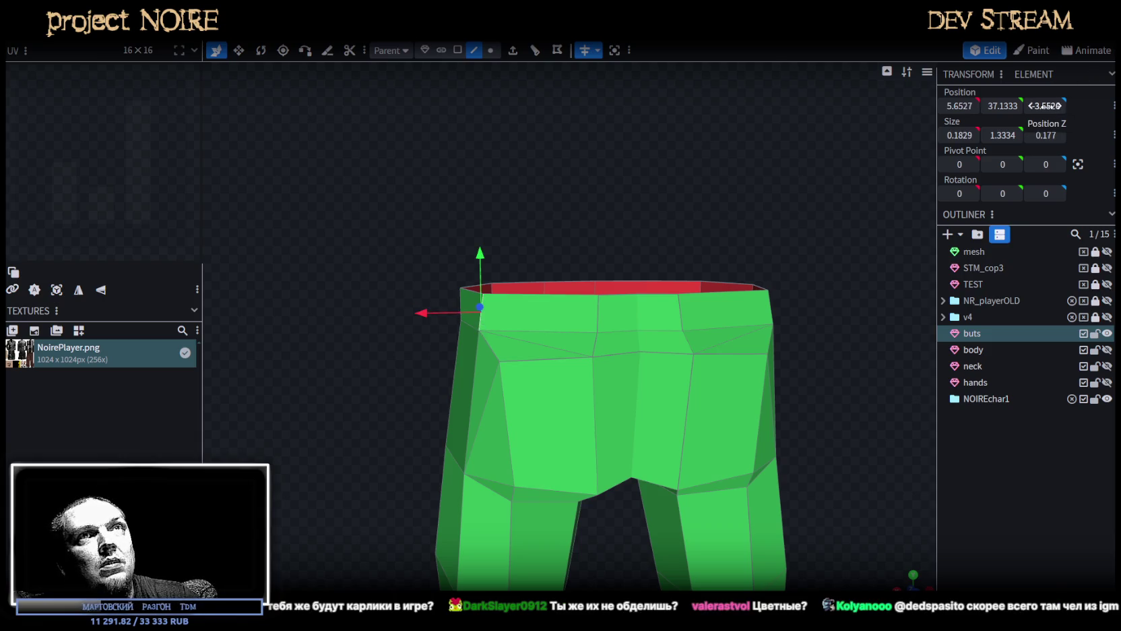
{"action": "left_click", "coordinate": [960, 106]}
{"action": "type", "text": "5.65"}
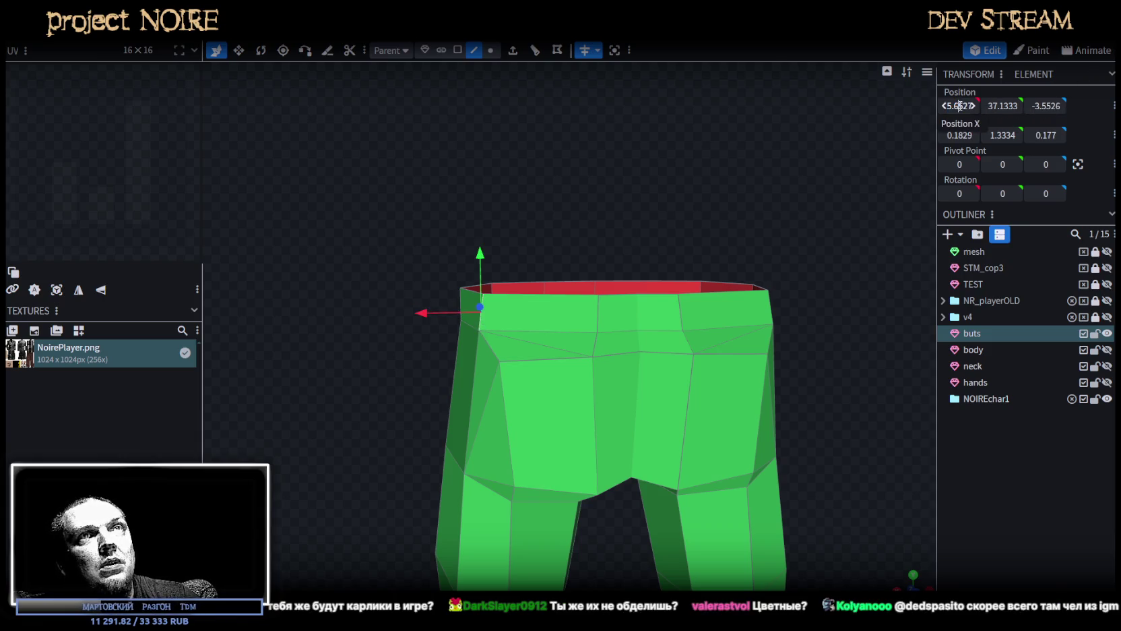
{"action": "left_click", "coordinate": [1046, 106]}
{"action": "left_click", "coordinate": [1047, 106]}
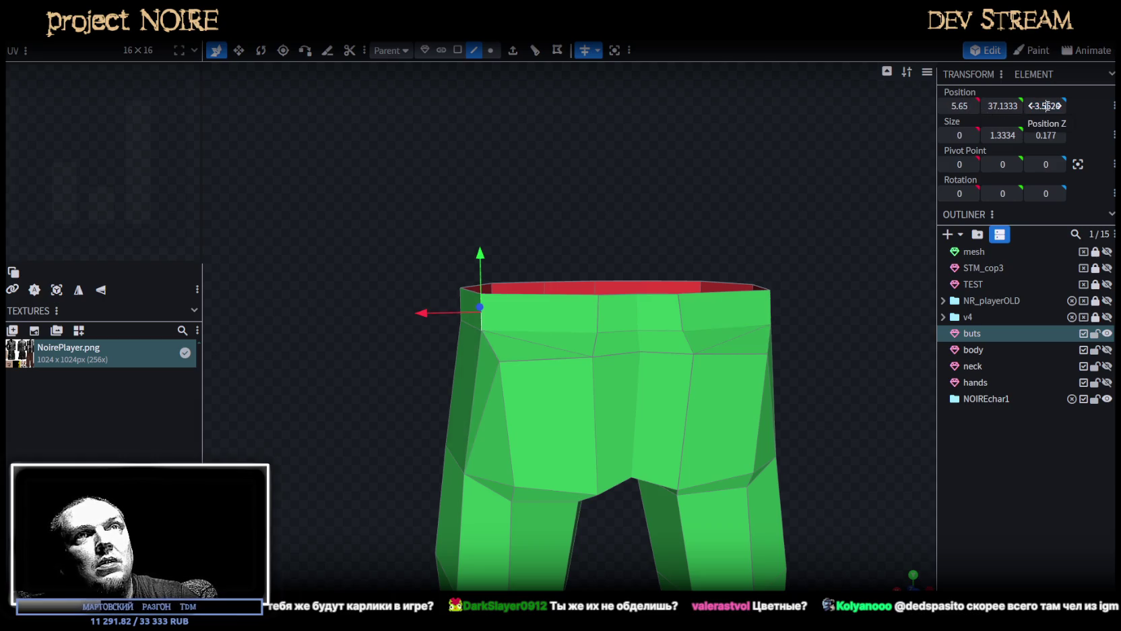
{"action": "key", "text": "BackSpace"}
{"action": "key", "text": "Return"}
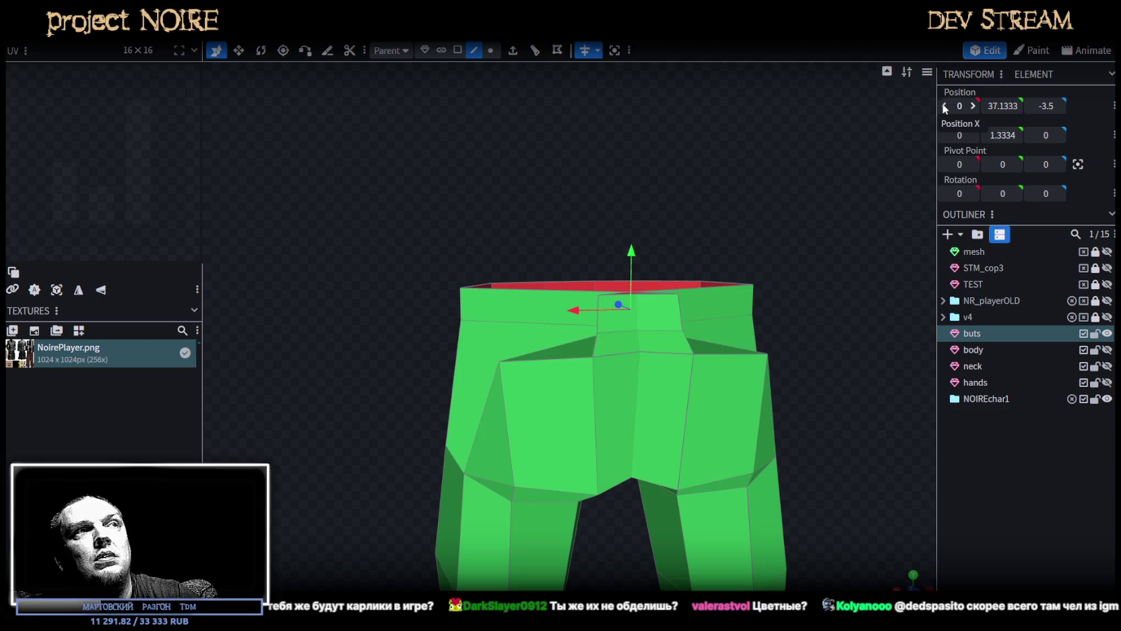
{"action": "key", "text": "ctrl+z"}
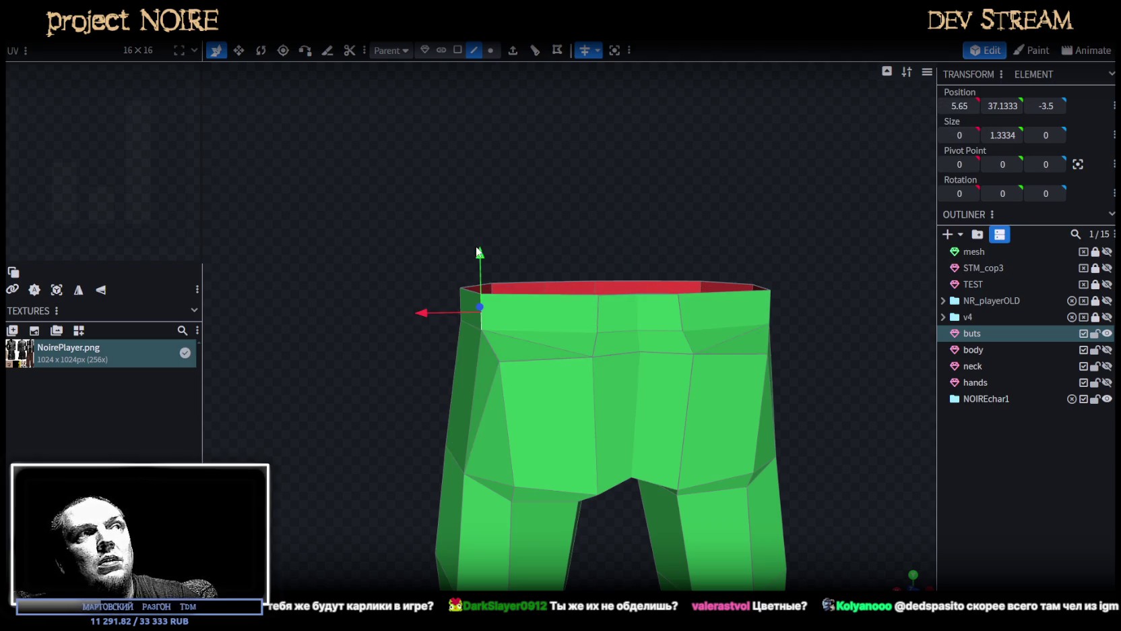
{"action": "left_click_drag", "start_coordinate": [429, 312], "coordinate": [433, 312]}
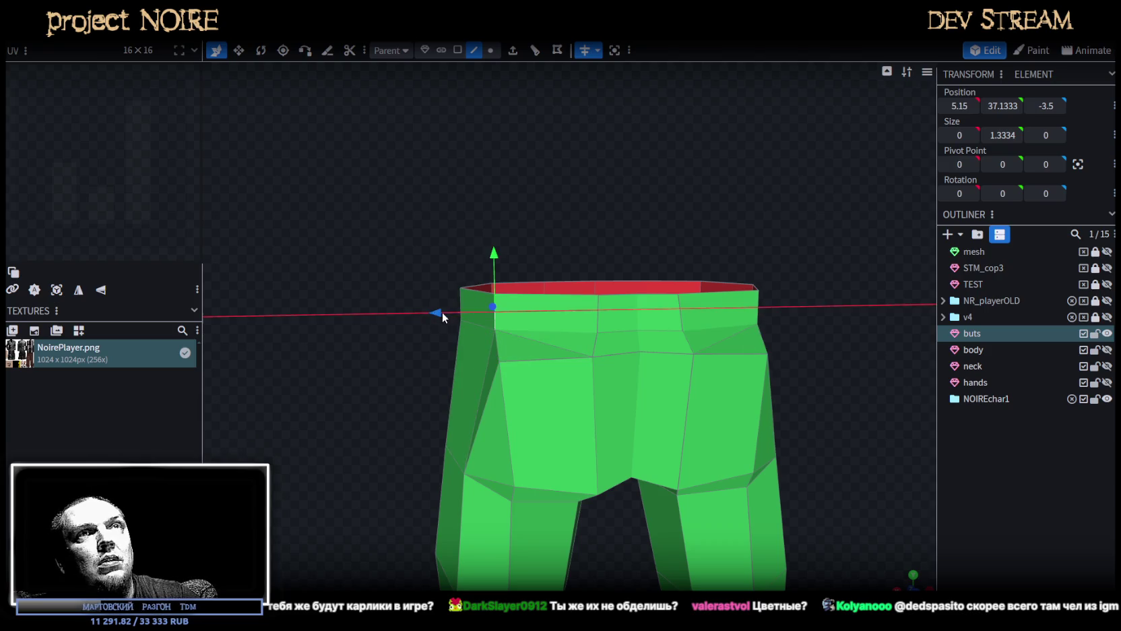
{"action": "left_click_drag", "start_coordinate": [433, 312], "coordinate": [423, 312]}
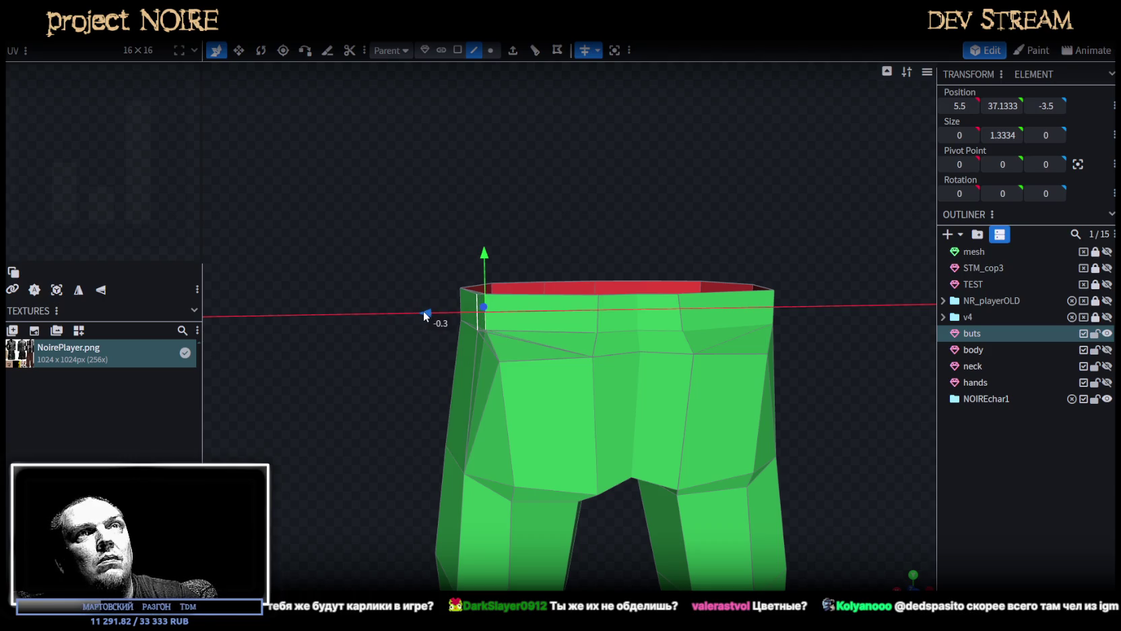
{"action": "mouse_move", "coordinate": [394, 264]}
{"action": "left_mouse_down"}
{"action": "mouse_move", "coordinate": [391, 298]}
{"action": "mouse_move", "coordinate": [340, 230]}
{"action": "left_mouse_up"}
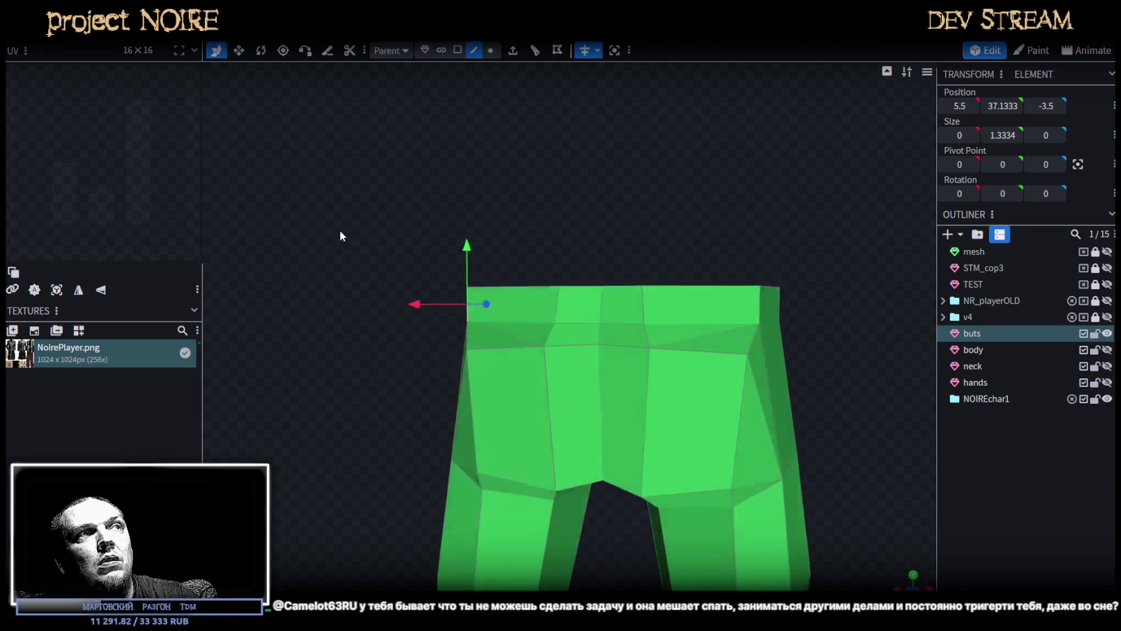
Set the top waistband vertex to X 1.5, then push it outward to X 1.9.
{"action": "left_click", "coordinate": [576, 306]}
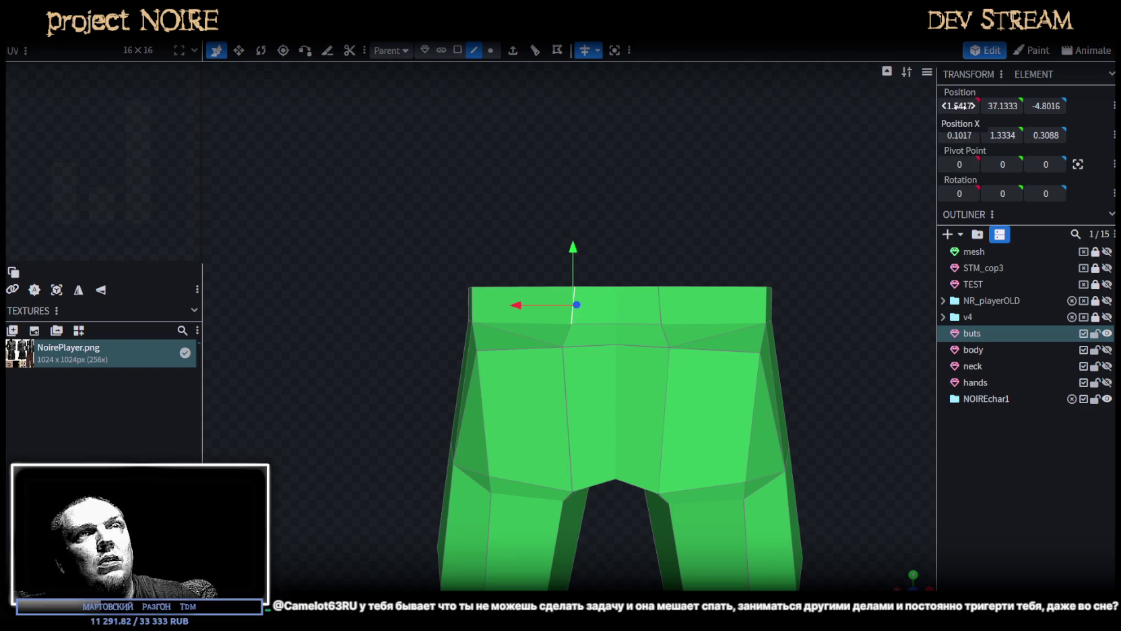
{"action": "left_click", "coordinate": [958, 106]}
{"action": "type", "text": "1.5"}
{"action": "key", "text": "Return"}
{"action": "mouse_move", "coordinate": [531, 311]}
{"action": "left_mouse_down"}
{"action": "mouse_move", "coordinate": [514, 312]}
{"action": "mouse_move", "coordinate": [670, 297]}
{"action": "mouse_move", "coordinate": [846, 324]}
{"action": "left_mouse_up"}
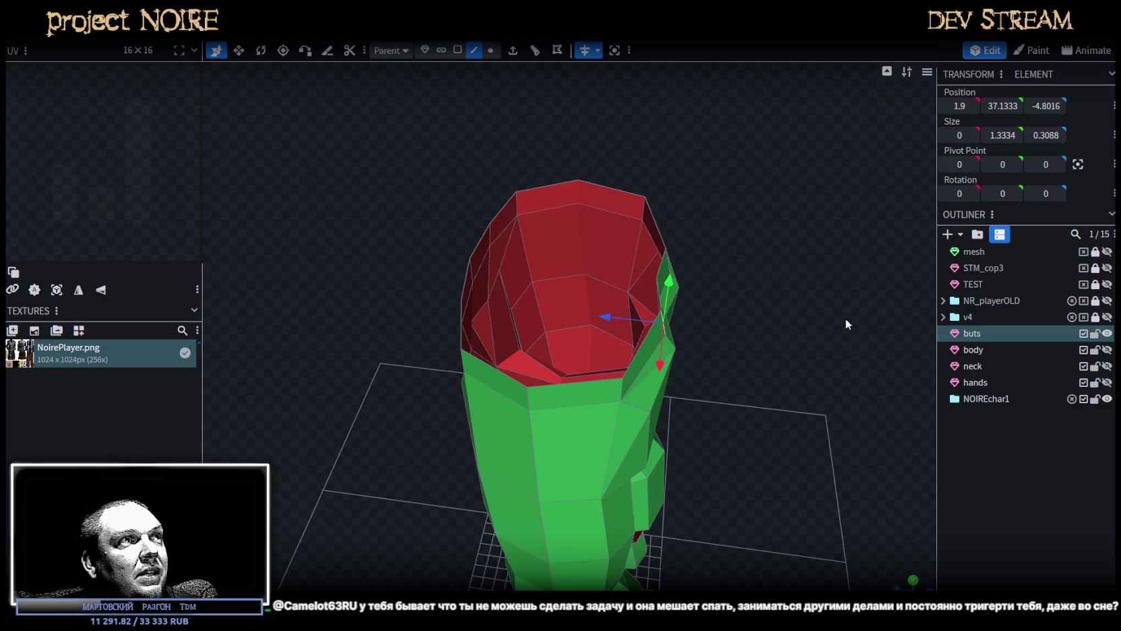
Set the front horizontal edge below the waistband to a Y height of 36.45.
{"action": "left_click_drag", "start_coordinate": [845, 318], "coordinate": [696, 198]}
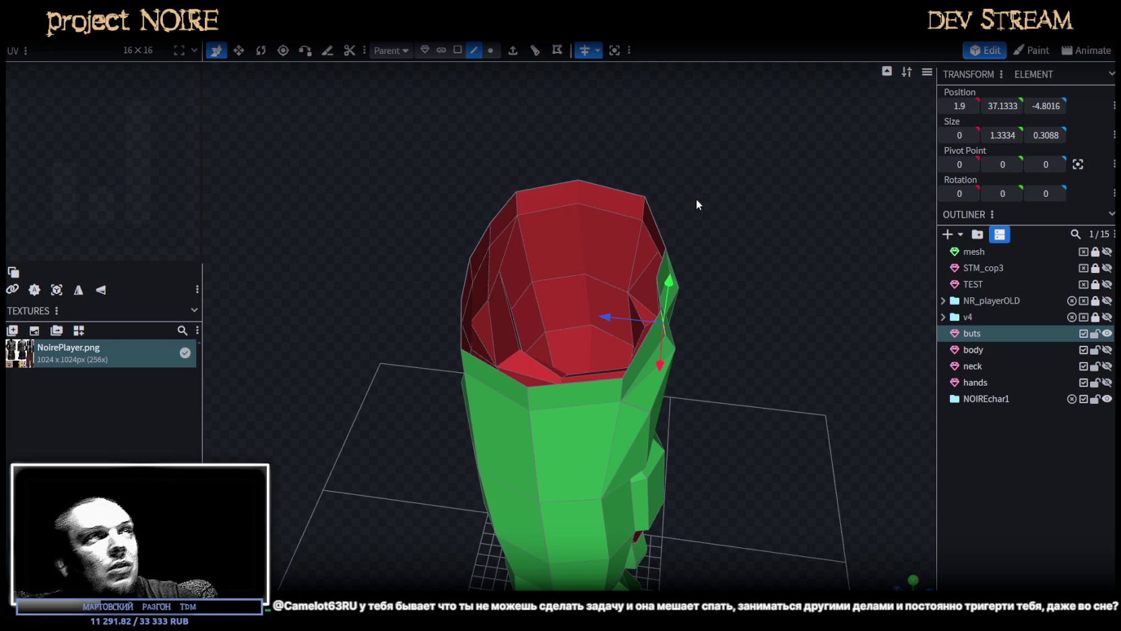
{"action": "mouse_move", "coordinate": [375, 344]}
{"action": "left_mouse_down"}
{"action": "mouse_move", "coordinate": [406, 272]}
{"action": "mouse_move", "coordinate": [631, 290]}
{"action": "mouse_move", "coordinate": [733, 278]}
{"action": "mouse_move", "coordinate": [425, 277]}
{"action": "mouse_move", "coordinate": [542, 192]}
{"action": "left_mouse_up"}
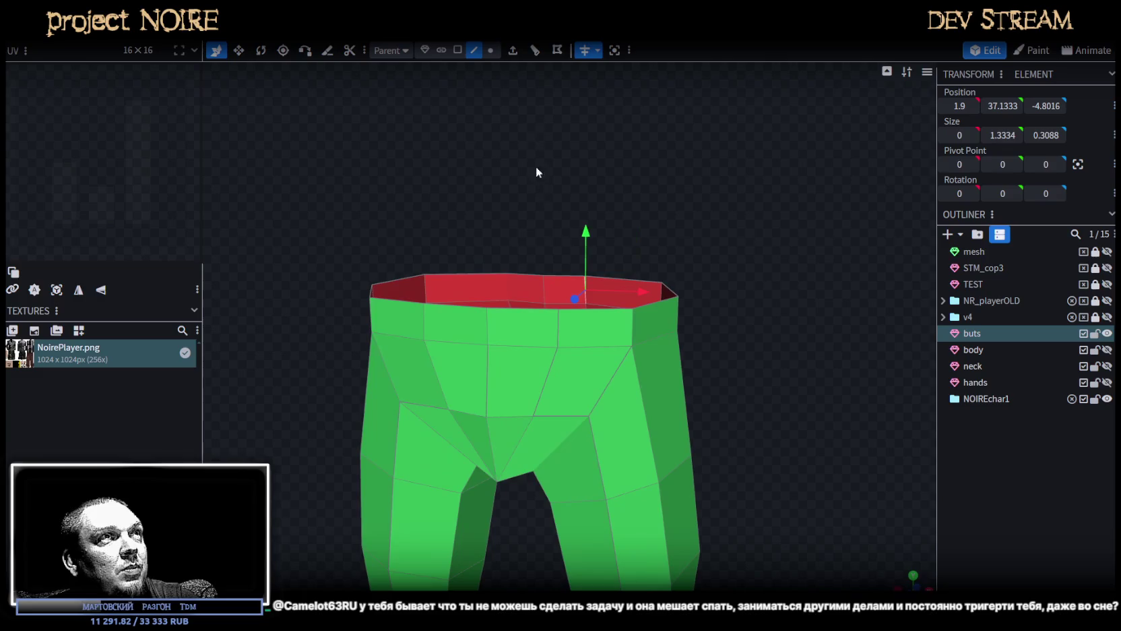
{"action": "left_click", "coordinate": [526, 345]}
{"action": "mouse_move", "coordinate": [530, 346]}
{"action": "left_mouse_down"}
{"action": "mouse_move", "coordinate": [714, 282]}
{"action": "mouse_move", "coordinate": [924, 183]}
{"action": "left_mouse_up"}
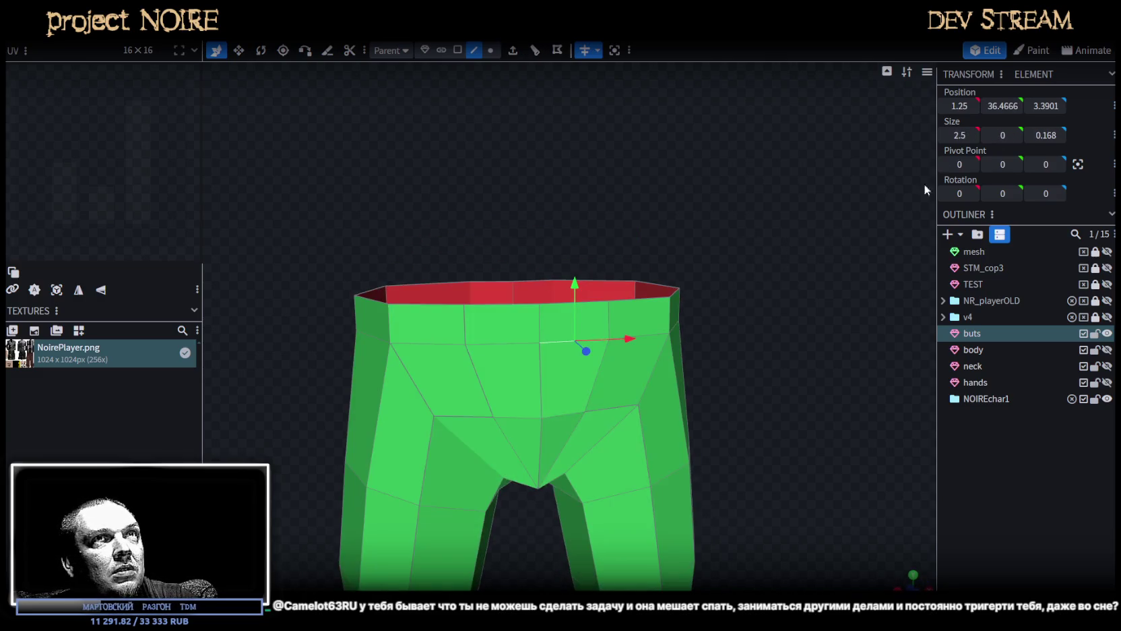
{"action": "double_click", "coordinate": [1010, 106]}
{"action": "type", "text": "5"}
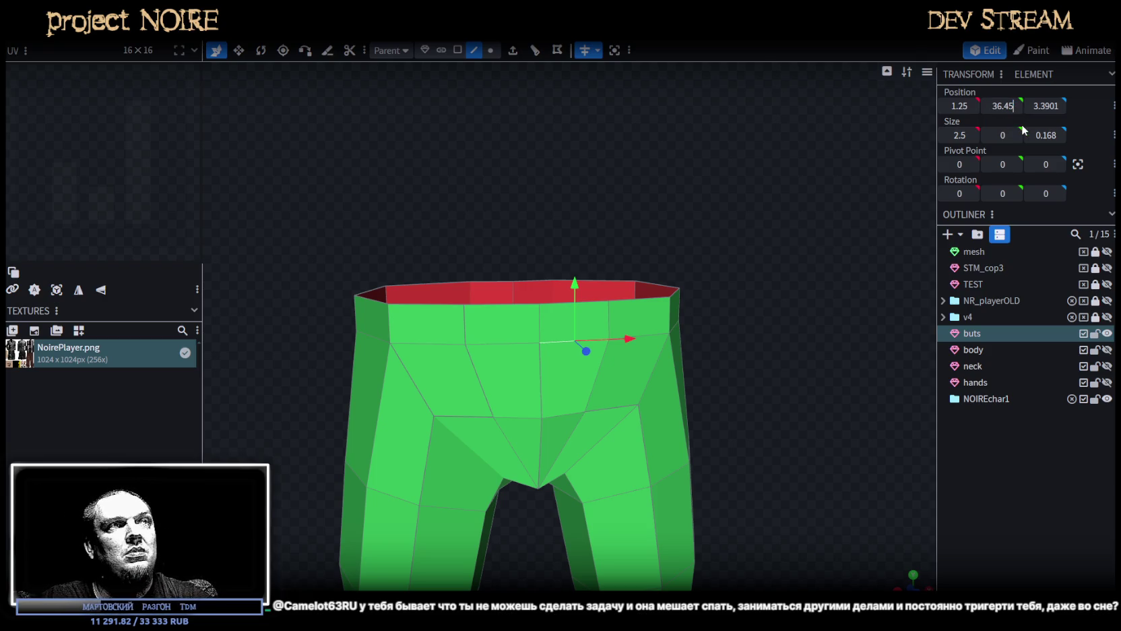
{"action": "mouse_move", "coordinate": [755, 275]}
{"action": "left_mouse_down"}
{"action": "mouse_move", "coordinate": [619, 248]}
{"action": "mouse_move", "coordinate": [714, 266]}
{"action": "left_mouse_up"}
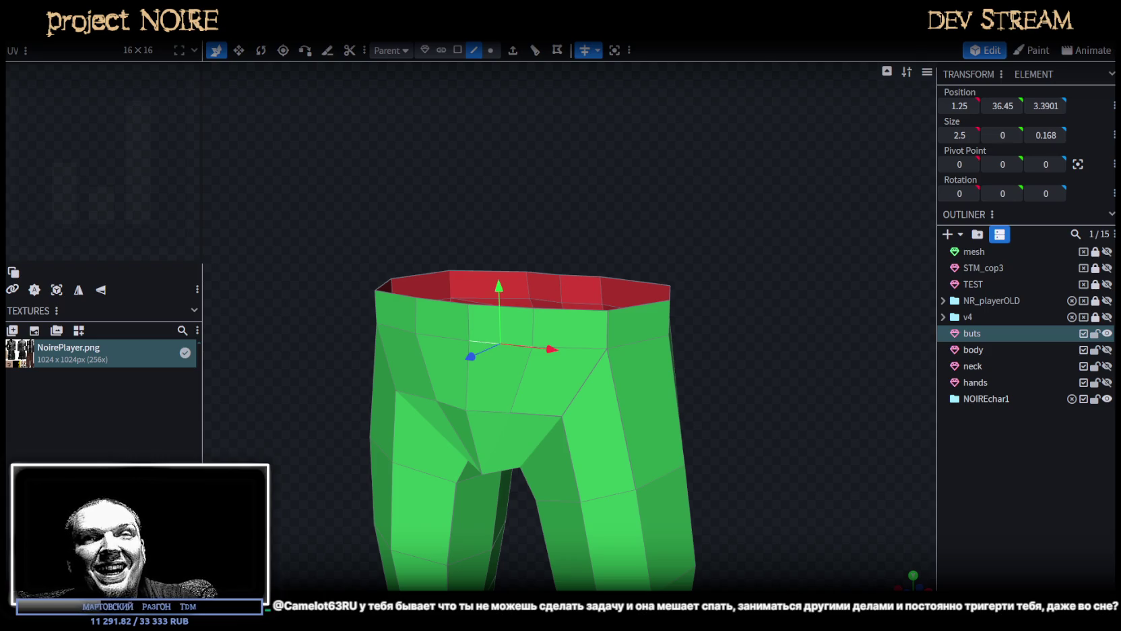
{"action": "mouse_move", "coordinate": [635, 427]}
{"action": "left_mouse_down"}
{"action": "mouse_move", "coordinate": [848, 447]}
{"action": "mouse_move", "coordinate": [820, 445]}
{"action": "left_mouse_up"}
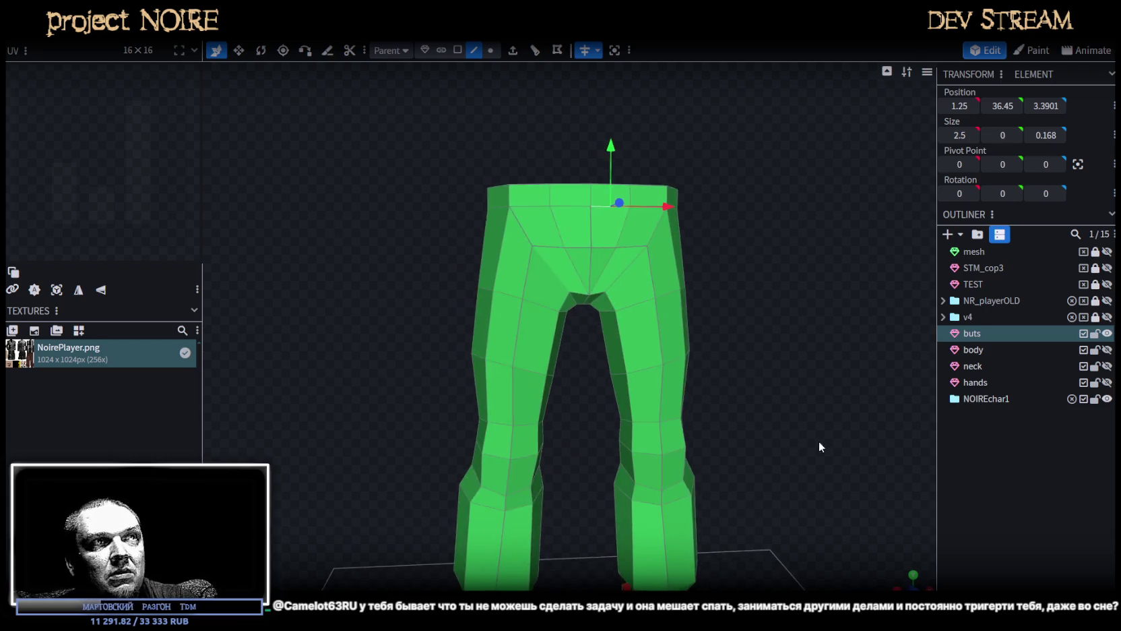
Switch the pants mesh to vertex mode and pick a front thigh vertex, viewing the legs sideways.
{"action": "left_click", "coordinate": [698, 377]}
{"action": "mouse_move", "coordinate": [788, 399]}
{"action": "left_mouse_down"}
{"action": "mouse_move", "coordinate": [716, 407]}
{"action": "mouse_move", "coordinate": [727, 381]}
{"action": "left_mouse_up"}
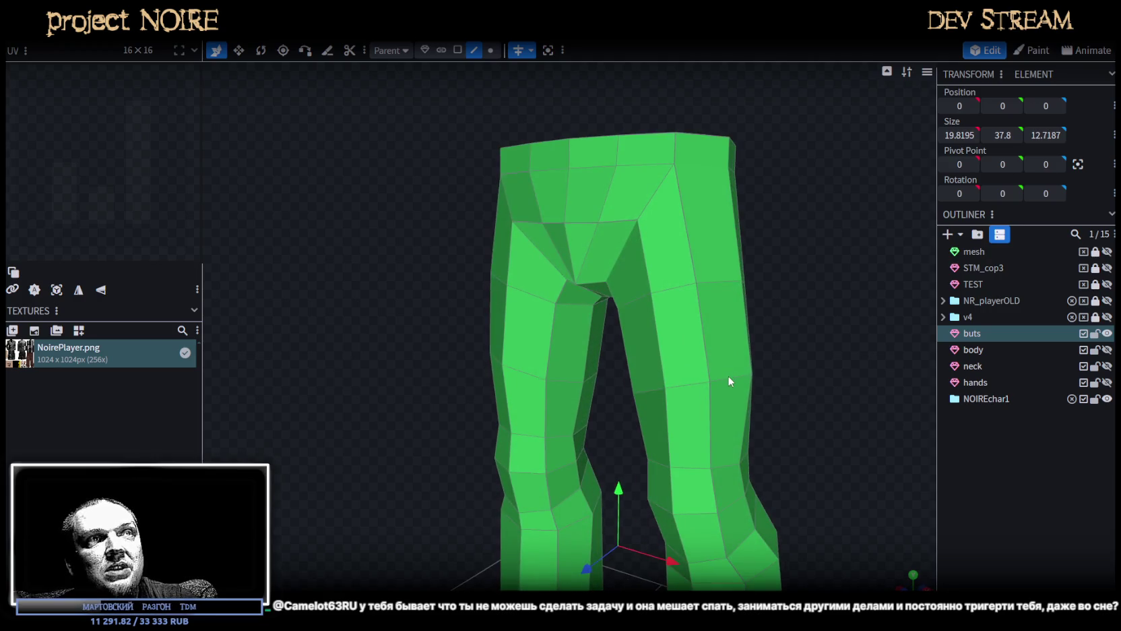
{"action": "left_click", "coordinate": [727, 375]}
{"action": "mouse_move", "coordinate": [809, 390]}
{"action": "left_mouse_down"}
{"action": "mouse_move", "coordinate": [705, 397]}
{"action": "mouse_move", "coordinate": [434, 495]}
{"action": "mouse_move", "coordinate": [531, 412]}
{"action": "mouse_move", "coordinate": [433, 460]}
{"action": "mouse_move", "coordinate": [462, 446]}
{"action": "mouse_move", "coordinate": [475, 402]}
{"action": "mouse_move", "coordinate": [615, 241]}
{"action": "left_mouse_up"}
{"action": "left_click", "coordinate": [490, 49]}
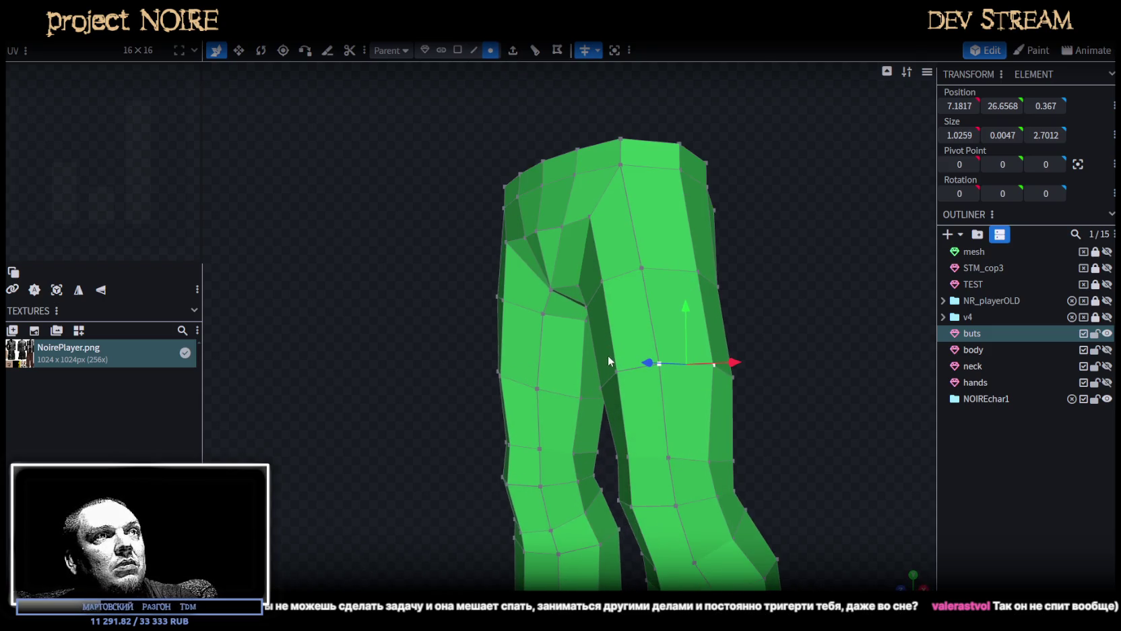
{"action": "left_click", "coordinate": [617, 372]}
{"action": "mouse_move", "coordinate": [618, 371]}
{"action": "left_mouse_down"}
{"action": "mouse_move", "coordinate": [705, 335]}
{"action": "mouse_move", "coordinate": [737, 339]}
{"action": "left_mouse_up"}
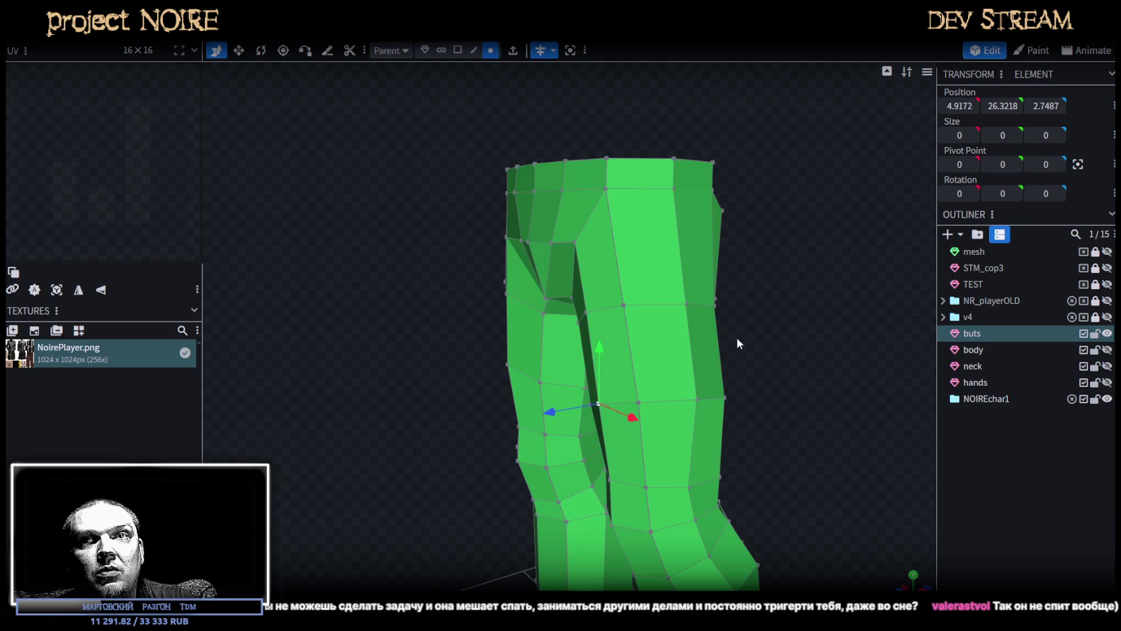
{"action": "left_click_drag", "start_coordinate": [737, 342], "coordinate": [737, 341]}
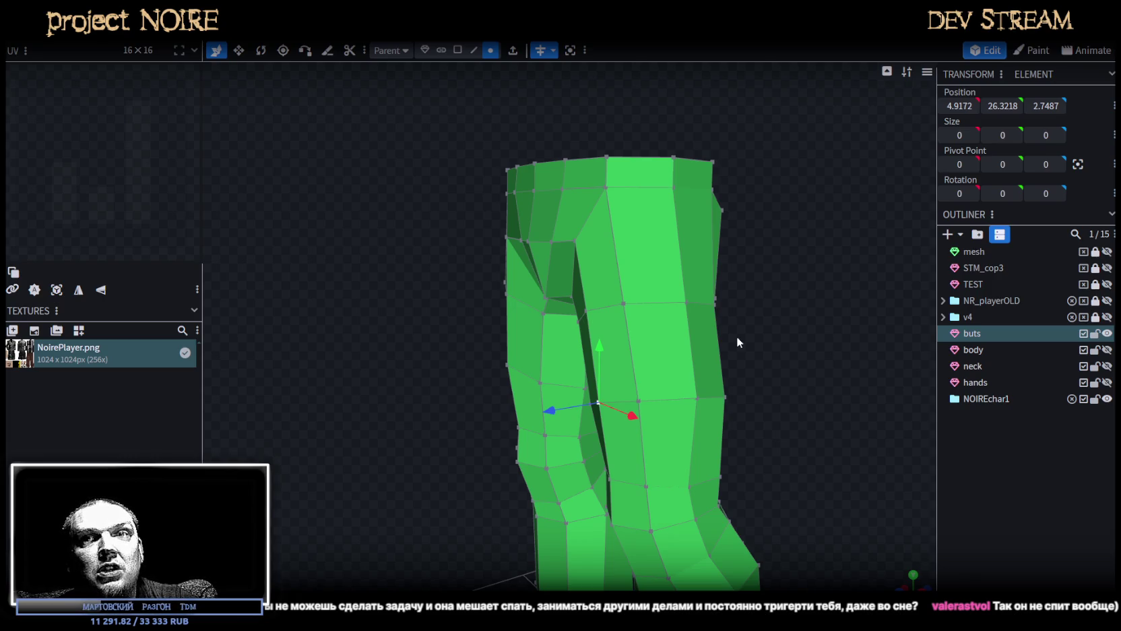
{"action": "left_click_drag", "start_coordinate": [737, 337], "coordinate": [737, 335]}
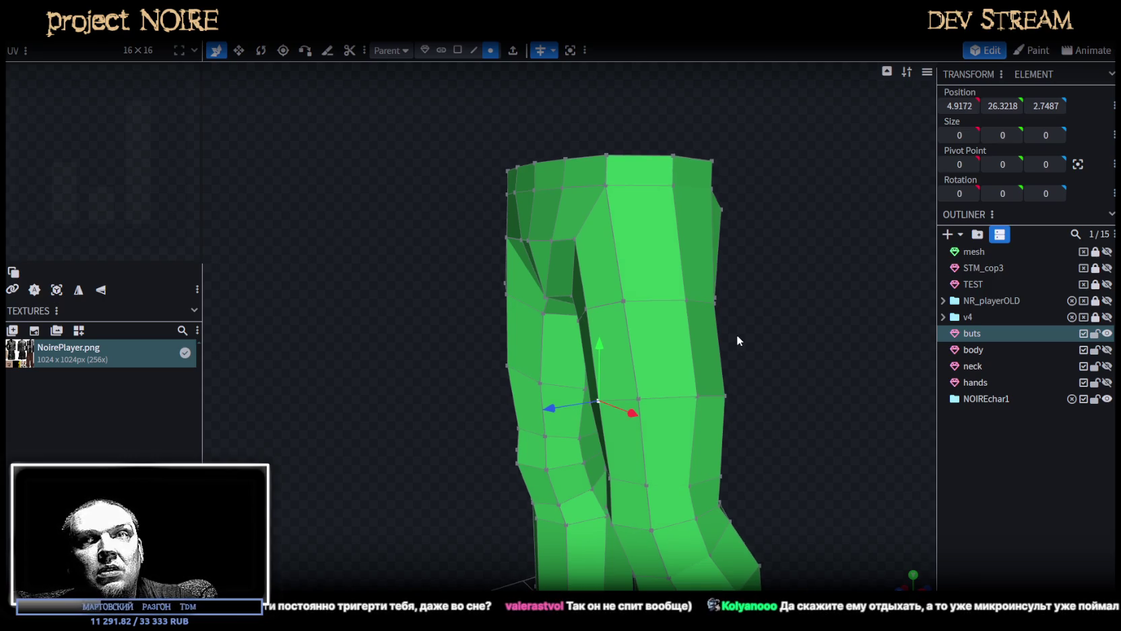
{"action": "left_click_drag", "start_coordinate": [736, 335], "coordinate": [757, 323]}
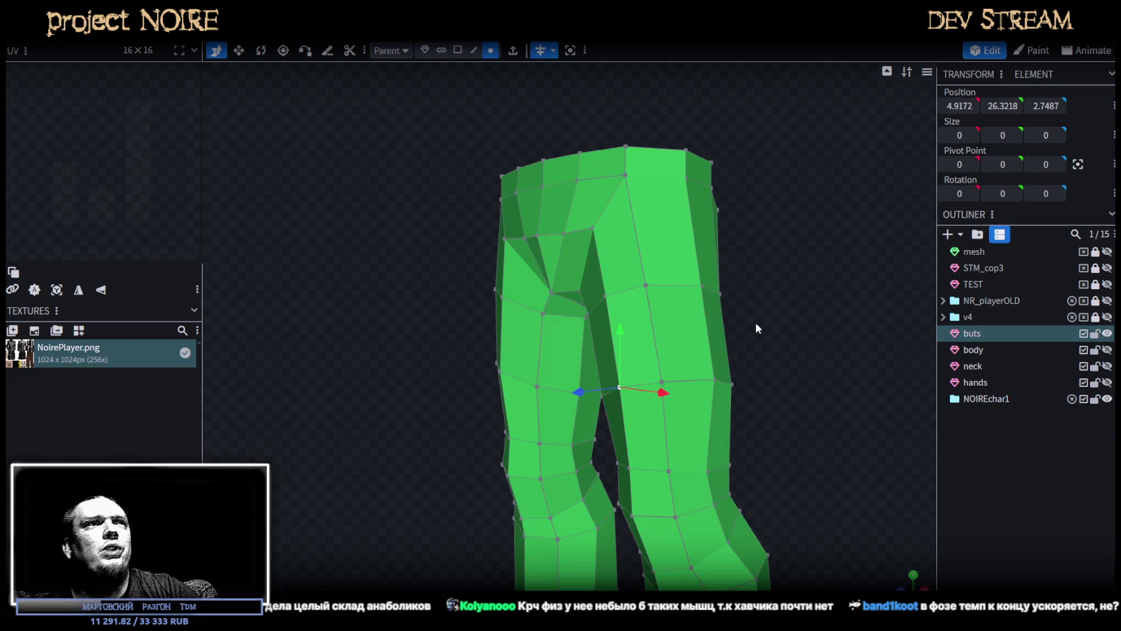
Select the rear waist-rim vertex at 5.5, 37.8, -3.3 on the pants.
{"action": "mouse_move", "coordinate": [387, 244]}
{"action": "left_mouse_down"}
{"action": "mouse_move", "coordinate": [549, 366]}
{"action": "mouse_move", "coordinate": [620, 350]}
{"action": "mouse_move", "coordinate": [624, 335]}
{"action": "left_mouse_up"}
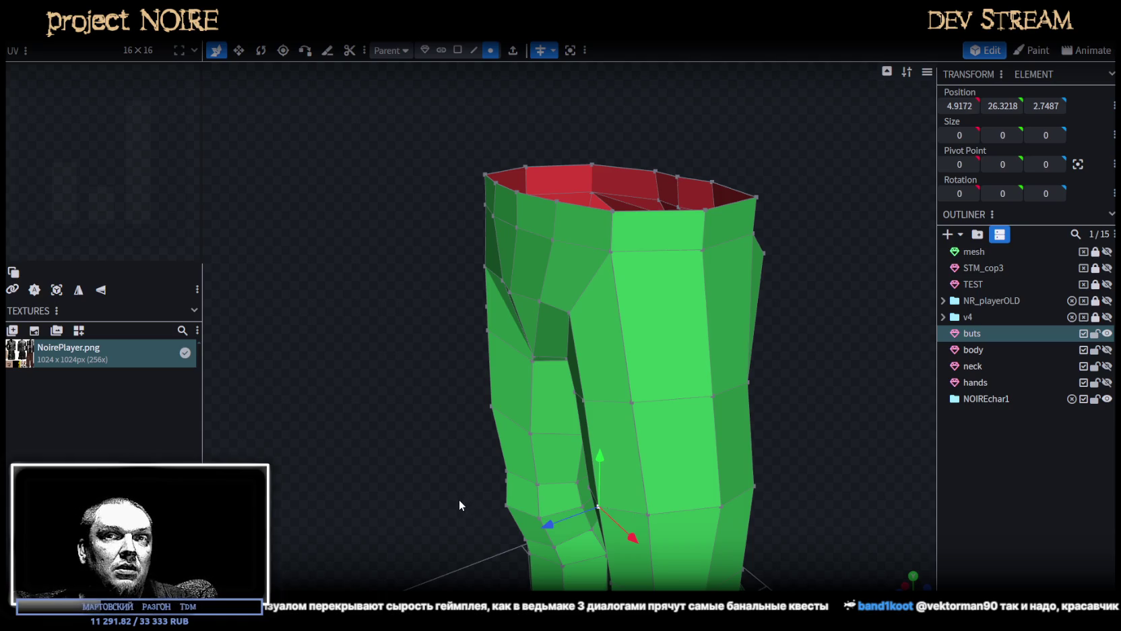
{"action": "left_click_drag", "start_coordinate": [797, 410], "coordinate": [733, 391]}
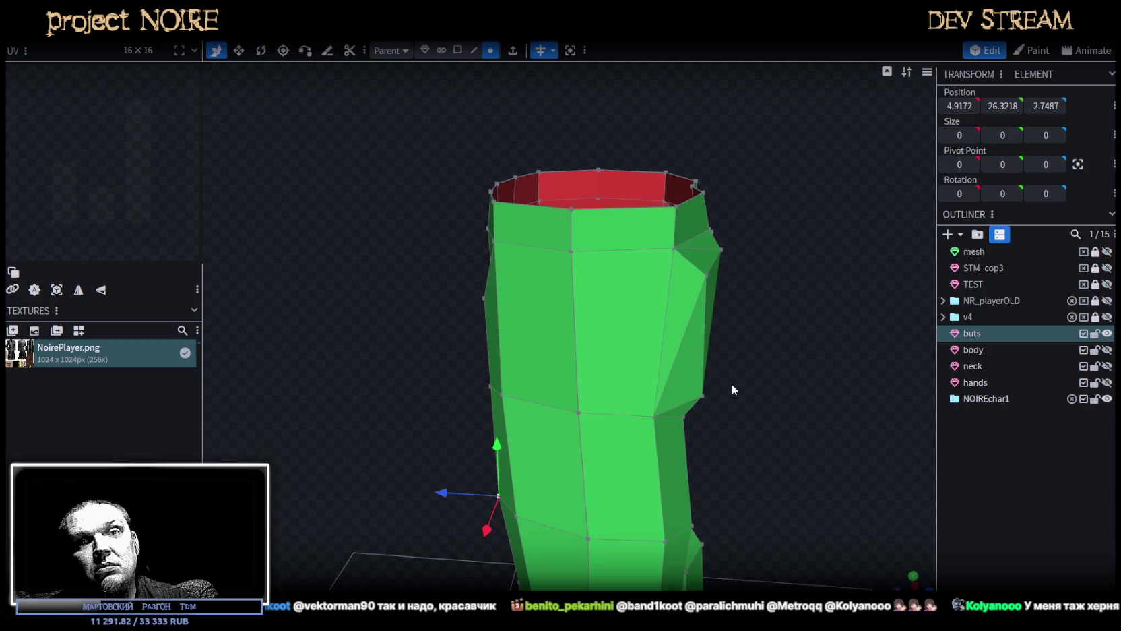
{"action": "mouse_move", "coordinate": [732, 389]}
{"action": "left_mouse_down"}
{"action": "mouse_move", "coordinate": [712, 449]}
{"action": "mouse_move", "coordinate": [738, 424]}
{"action": "left_mouse_up"}
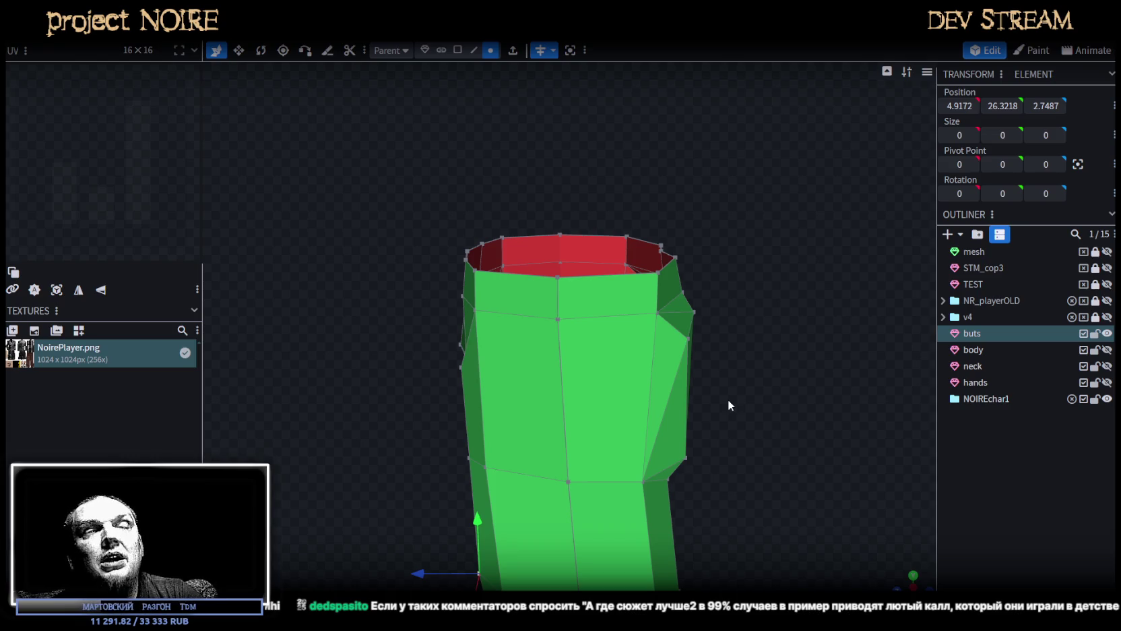
{"action": "mouse_move", "coordinate": [718, 424]}
{"action": "left_mouse_down"}
{"action": "mouse_move", "coordinate": [738, 409]}
{"action": "mouse_move", "coordinate": [717, 420]}
{"action": "left_mouse_up"}
{"action": "left_click", "coordinate": [651, 267]}
{"action": "left_click_drag", "start_coordinate": [724, 294], "coordinate": [730, 299]}
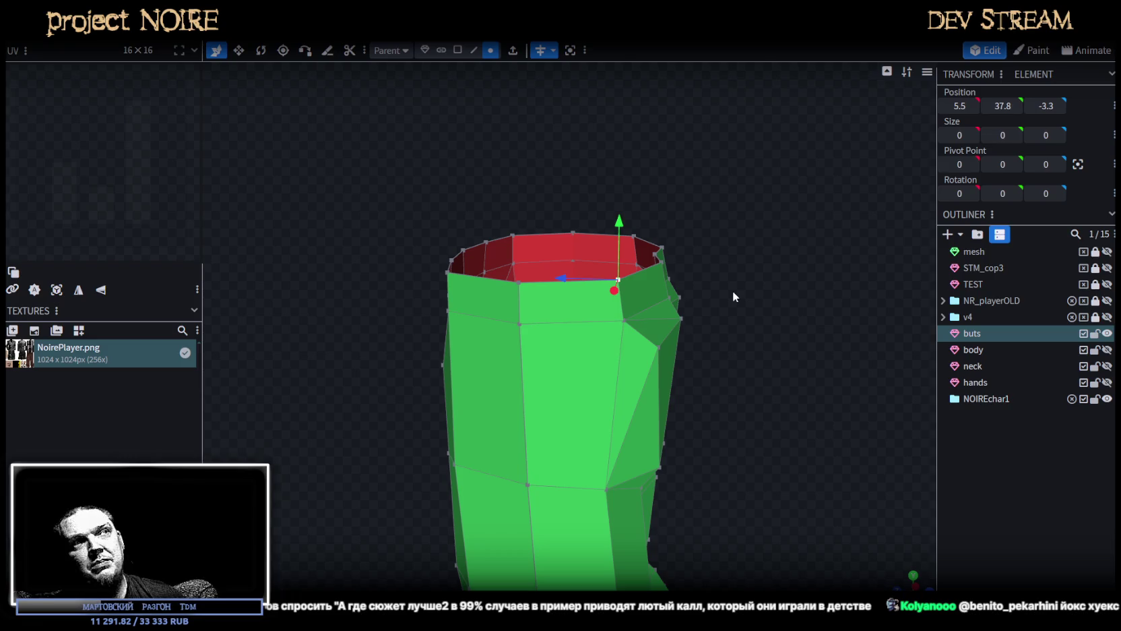
Nudge a front waist-rim vertex 0.1 along Z to 2.4018.
{"action": "mouse_move", "coordinate": [402, 247]}
{"action": "left_mouse_down"}
{"action": "mouse_move", "coordinate": [471, 278]}
{"action": "mouse_move", "coordinate": [424, 284]}
{"action": "mouse_move", "coordinate": [405, 276]}
{"action": "mouse_move", "coordinate": [528, 286]}
{"action": "left_mouse_up"}
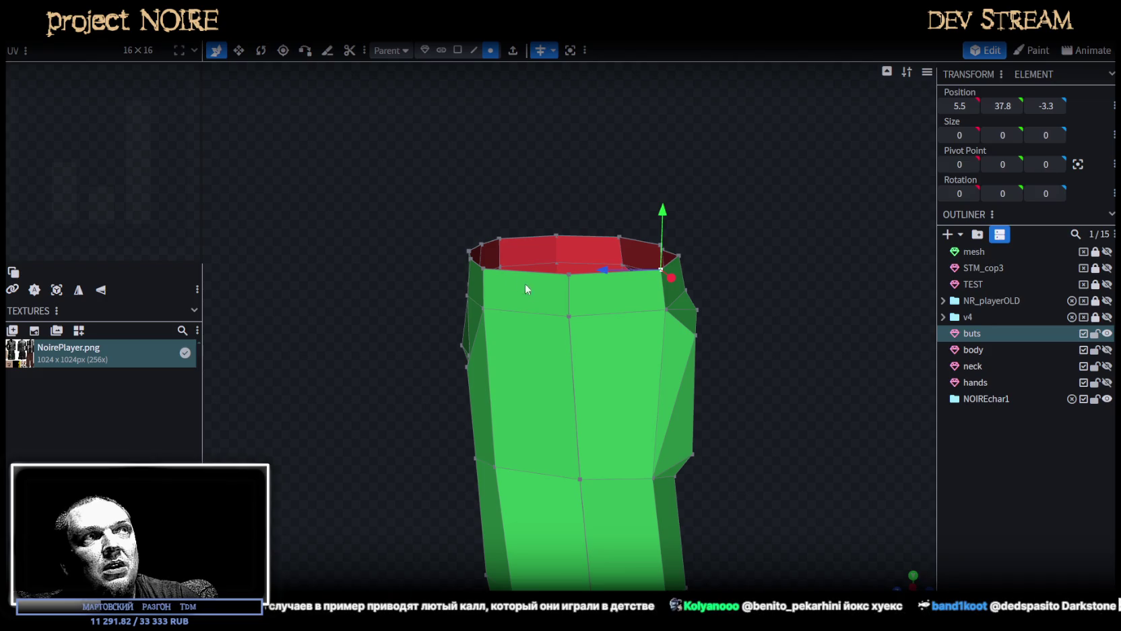
{"action": "left_click", "coordinate": [481, 268]}
{"action": "left_click_drag", "start_coordinate": [428, 270], "coordinate": [431, 271]}
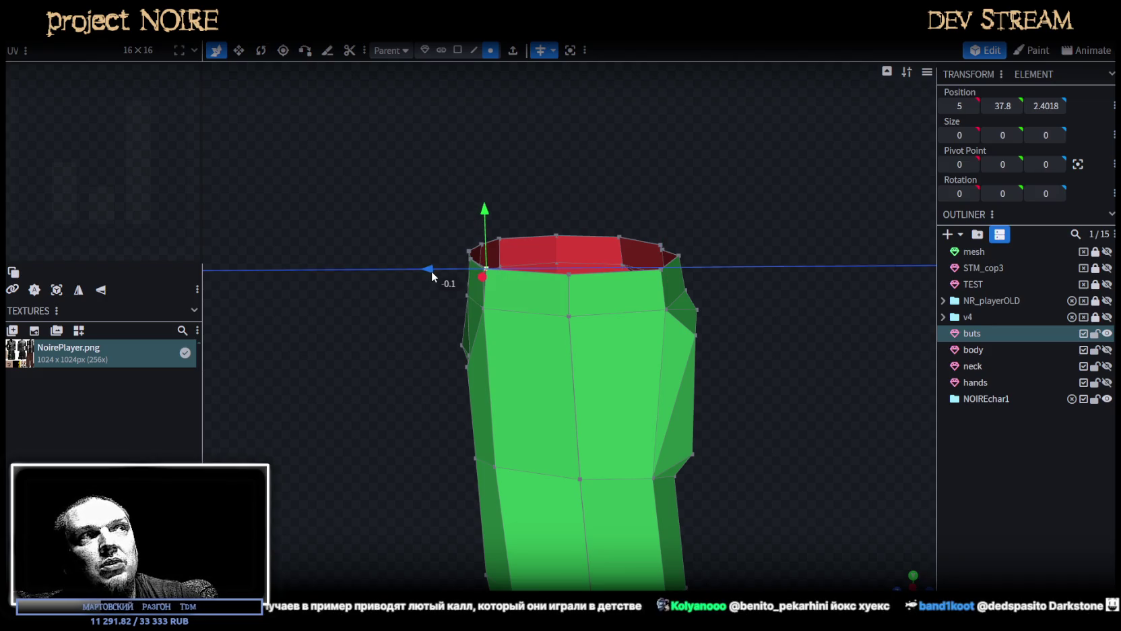
{"action": "left_click_drag", "start_coordinate": [381, 234], "coordinate": [437, 245]}
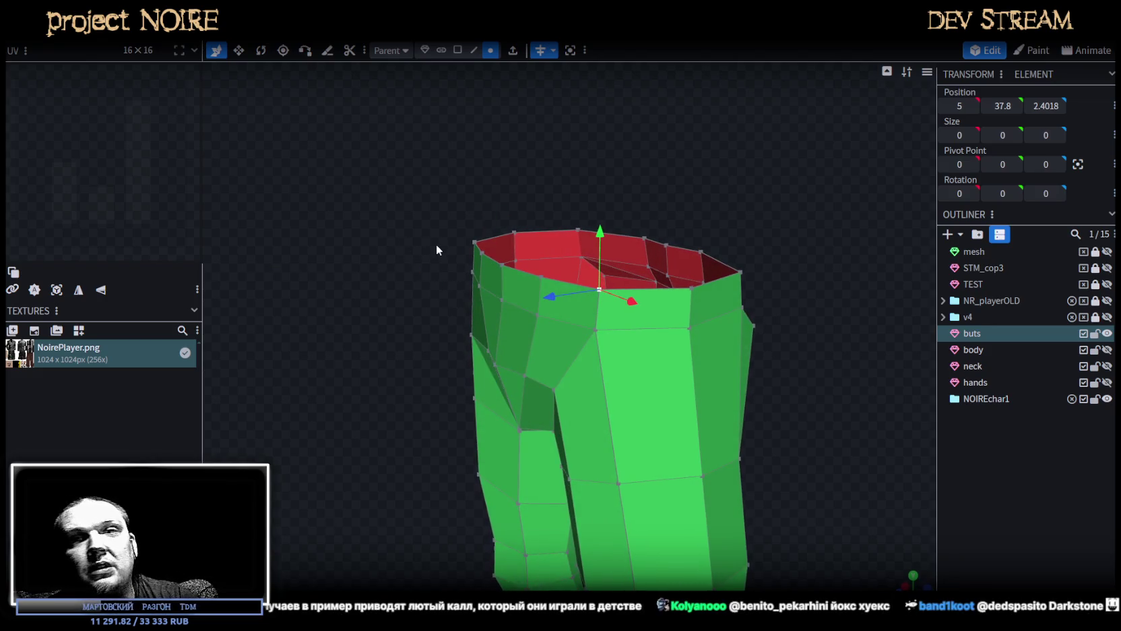
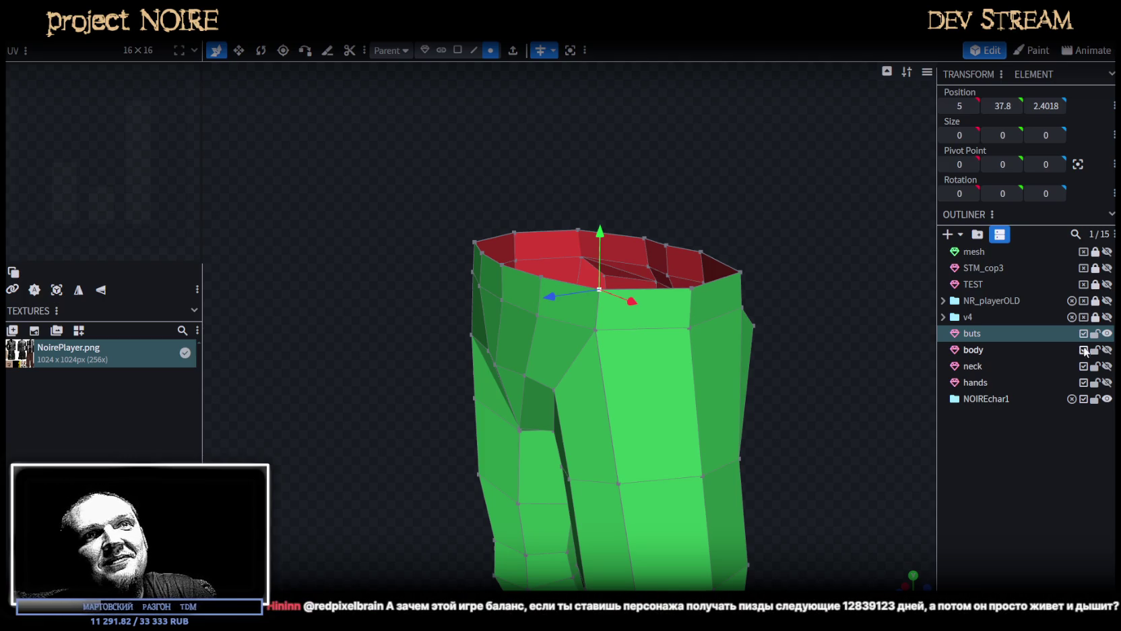
Unhide and select the 'body' mesh, then view the whole suit from below.
{"action": "left_click", "coordinate": [1107, 350]}
{"action": "left_click", "coordinate": [1107, 349]}
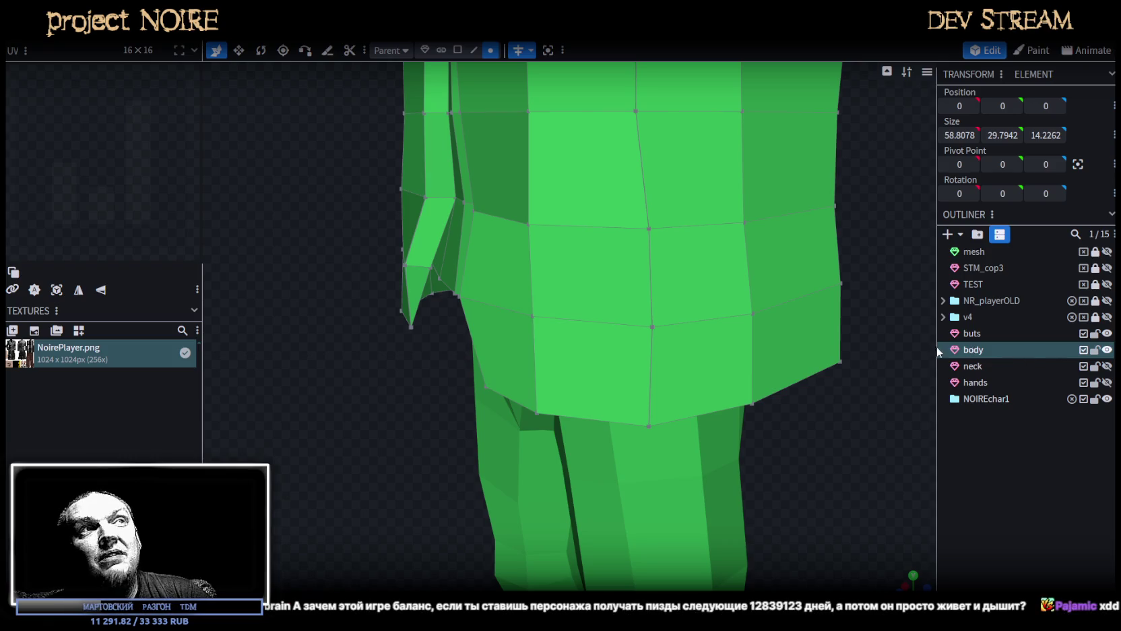
{"action": "scroll", "coordinate": [779, 332], "scroll_direction": "down", "scroll_amount": 5}
{"action": "mouse_move", "coordinate": [778, 332]}
{"action": "left_mouse_down"}
{"action": "mouse_move", "coordinate": [782, 313]}
{"action": "mouse_move", "coordinate": [874, 370]}
{"action": "left_mouse_up"}
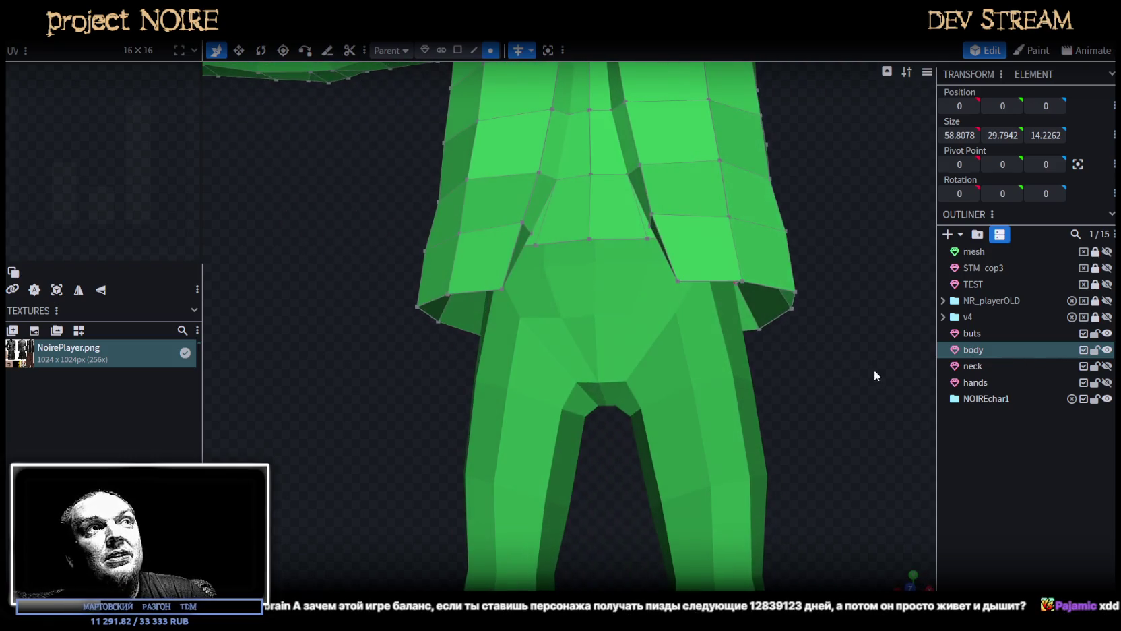
{"action": "mouse_move", "coordinate": [621, 240]}
{"action": "left_mouse_down"}
{"action": "mouse_move", "coordinate": [775, 386]}
{"action": "mouse_move", "coordinate": [711, 363]}
{"action": "mouse_move", "coordinate": [413, 368]}
{"action": "mouse_move", "coordinate": [363, 353]}
{"action": "mouse_move", "coordinate": [378, 365]}
{"action": "mouse_move", "coordinate": [483, 371]}
{"action": "mouse_move", "coordinate": [539, 333]}
{"action": "mouse_move", "coordinate": [643, 101]}
{"action": "left_mouse_up"}
Switch to edge selection and pick an edge at the jacket's waist.
{"action": "left_click", "coordinate": [473, 49]}
{"action": "left_click", "coordinate": [663, 257]}
{"action": "mouse_move", "coordinate": [663, 256]}
{"action": "left_mouse_down"}
{"action": "mouse_move", "coordinate": [733, 294]}
{"action": "mouse_move", "coordinate": [783, 402]}
{"action": "mouse_move", "coordinate": [664, 384]}
{"action": "mouse_move", "coordinate": [674, 406]}
{"action": "mouse_move", "coordinate": [812, 469]}
{"action": "mouse_move", "coordinate": [724, 416]}
{"action": "mouse_move", "coordinate": [592, 416]}
{"action": "mouse_move", "coordinate": [737, 412]}
{"action": "left_mouse_up"}
{"action": "scroll", "coordinate": [672, 402], "scroll_direction": "down", "scroll_amount": 5}
{"action": "scroll", "coordinate": [685, 412], "scroll_direction": "up", "scroll_amount": 2}
{"action": "scroll", "coordinate": [718, 416], "scroll_direction": "up", "scroll_amount": 1}
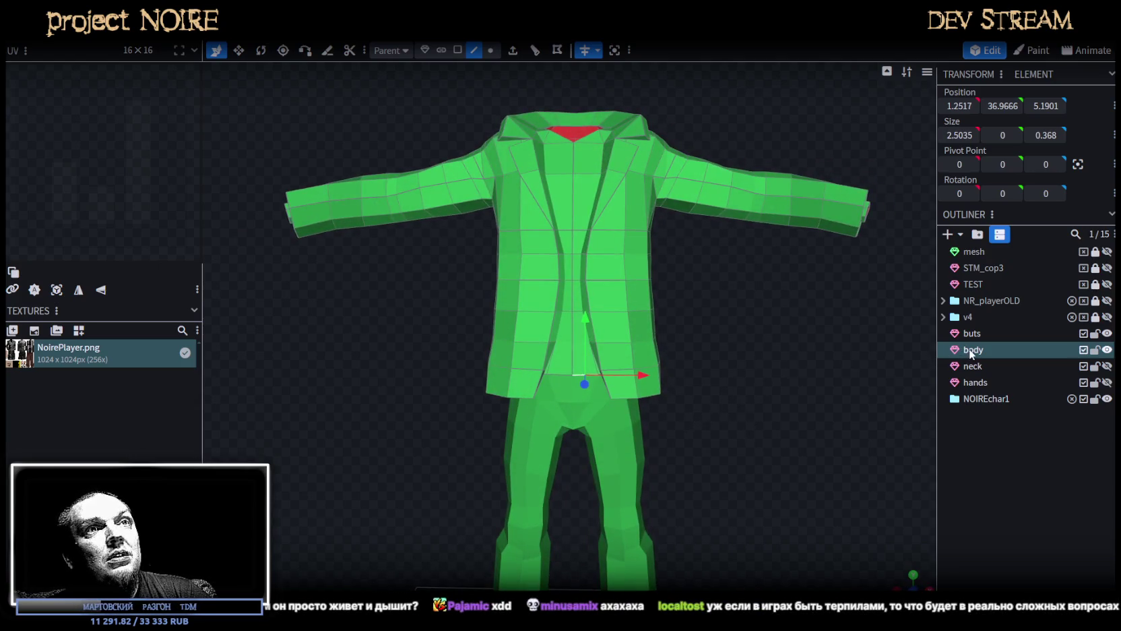
Scale the jacket down to roughly 0.8 with Transform > Scale, then select the whole mesh.
{"action": "right_click", "coordinate": [141, 101]}
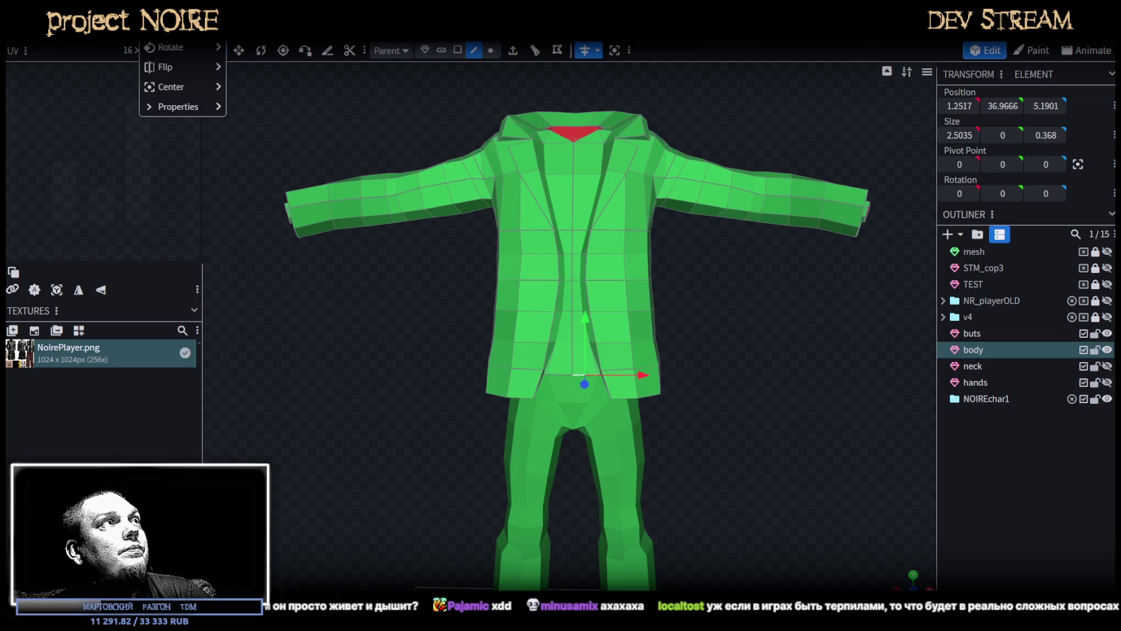
{"action": "left_click", "coordinate": [169, 28]}
{"action": "left_click_drag", "start_coordinate": [560, 112], "coordinate": [470, 126]}
{"action": "left_click", "coordinate": [615, 147]}
{"action": "mouse_move", "coordinate": [687, 459]}
{"action": "left_mouse_down"}
{"action": "mouse_move", "coordinate": [696, 407]}
{"action": "mouse_move", "coordinate": [680, 432]}
{"action": "left_mouse_up"}
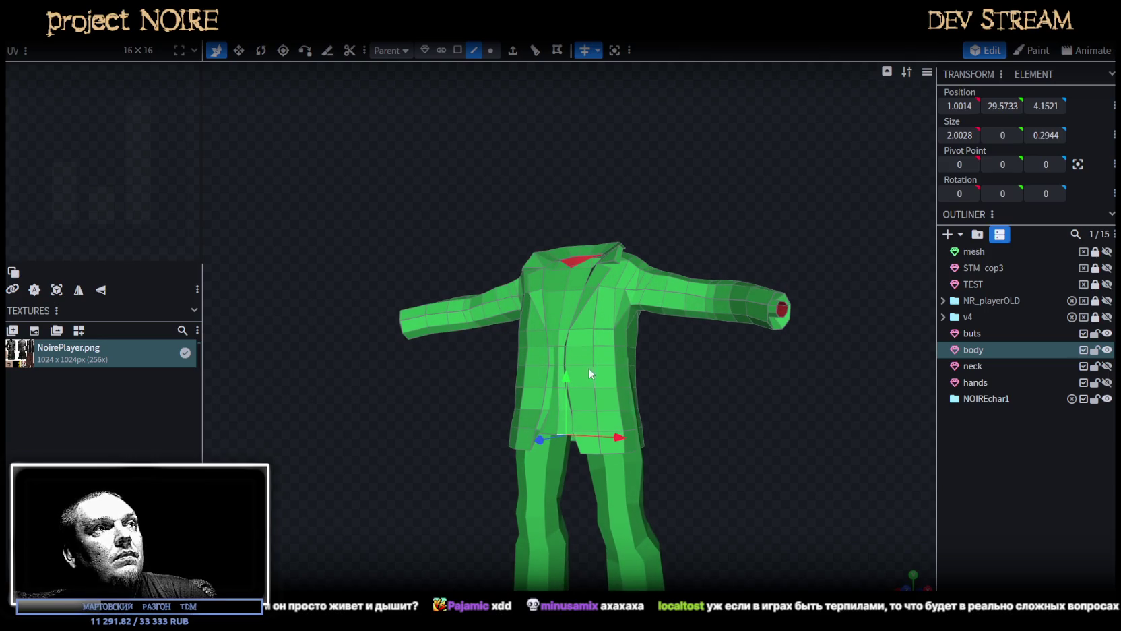
{"action": "double_click", "coordinate": [613, 321]}
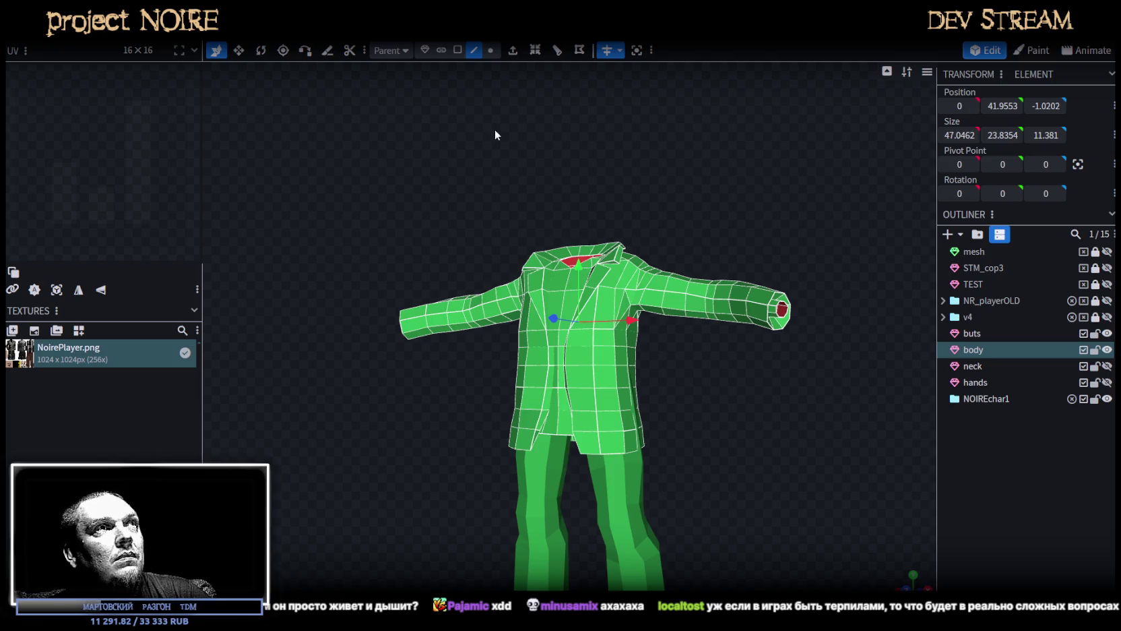
In face mode, move the jacket along Y to Position Y 49.9553 over the trousers.
{"action": "key", "text": "2"}
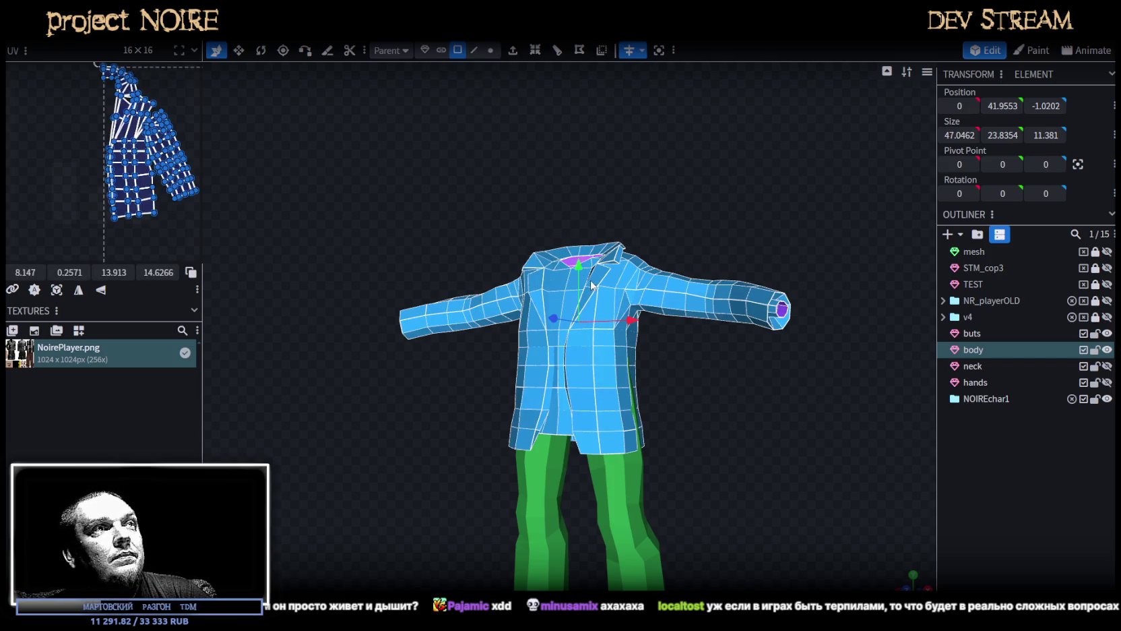
{"action": "left_click_drag", "start_coordinate": [578, 273], "coordinate": [578, 178]}
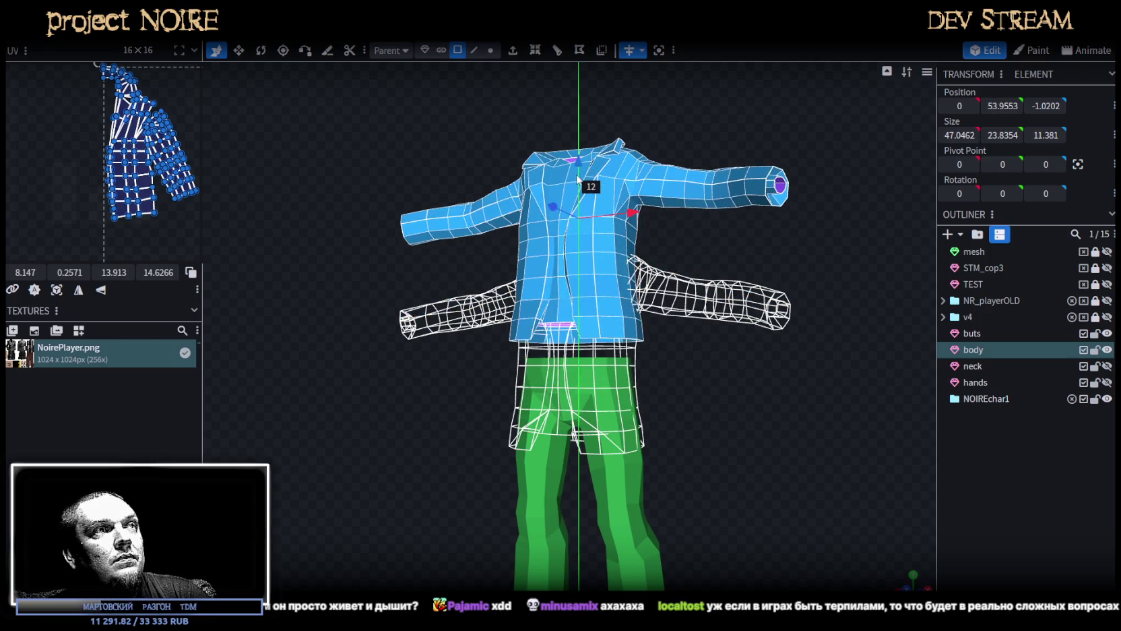
{"action": "left_click_drag", "start_coordinate": [578, 178], "coordinate": [578, 210]}
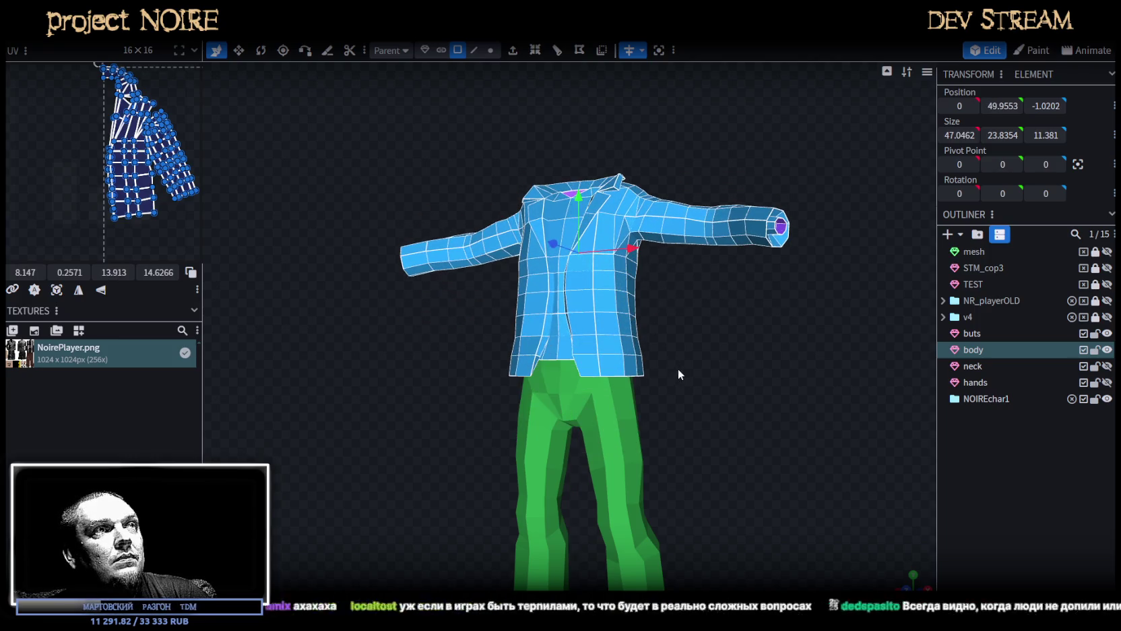
{"action": "scroll", "coordinate": [753, 287], "scroll_direction": "up", "scroll_amount": 5}
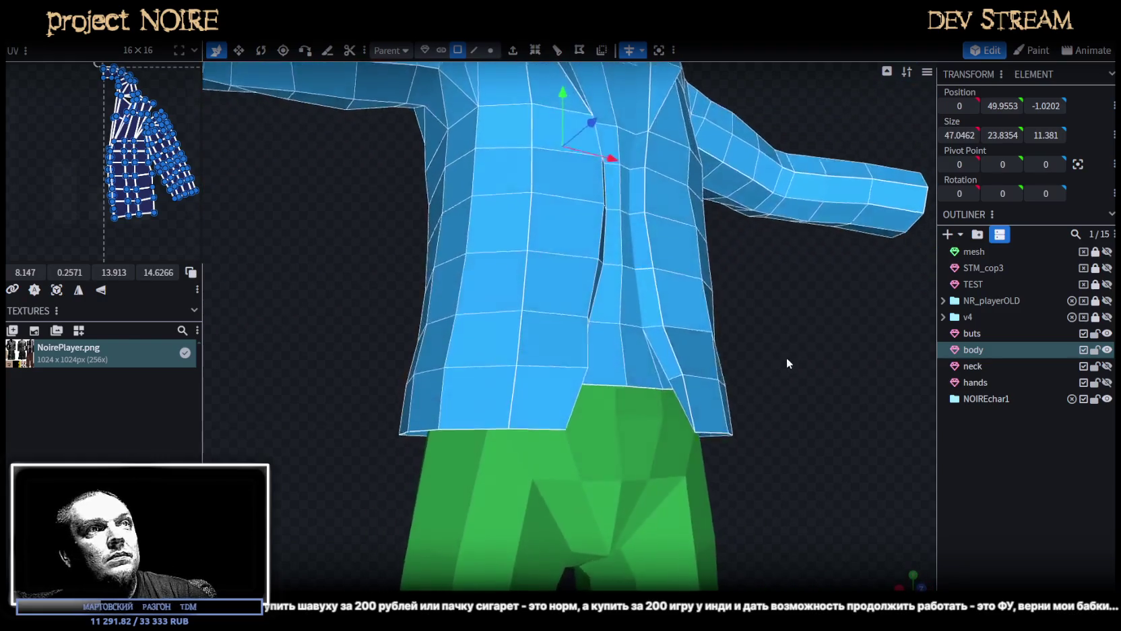
{"action": "scroll", "coordinate": [761, 363], "scroll_direction": "down", "scroll_amount": 5}
{"action": "mouse_move", "coordinate": [739, 367]}
{"action": "left_mouse_down"}
{"action": "mouse_move", "coordinate": [579, 366]}
{"action": "mouse_move", "coordinate": [687, 371]}
{"action": "mouse_move", "coordinate": [757, 319]}
{"action": "mouse_move", "coordinate": [776, 335]}
{"action": "mouse_move", "coordinate": [731, 335]}
{"action": "left_mouse_up"}
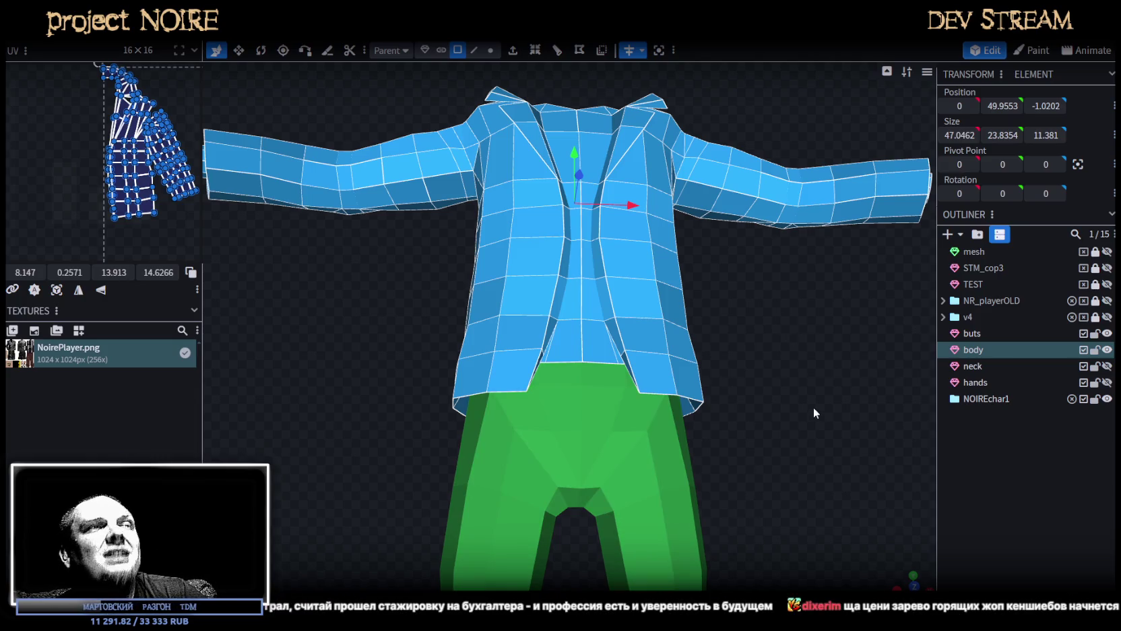
Merge the 'body' mesh into the 'buts' trousers mesh with Merge Meshes.
{"action": "left_click_drag", "start_coordinate": [813, 405], "coordinate": [757, 352]}
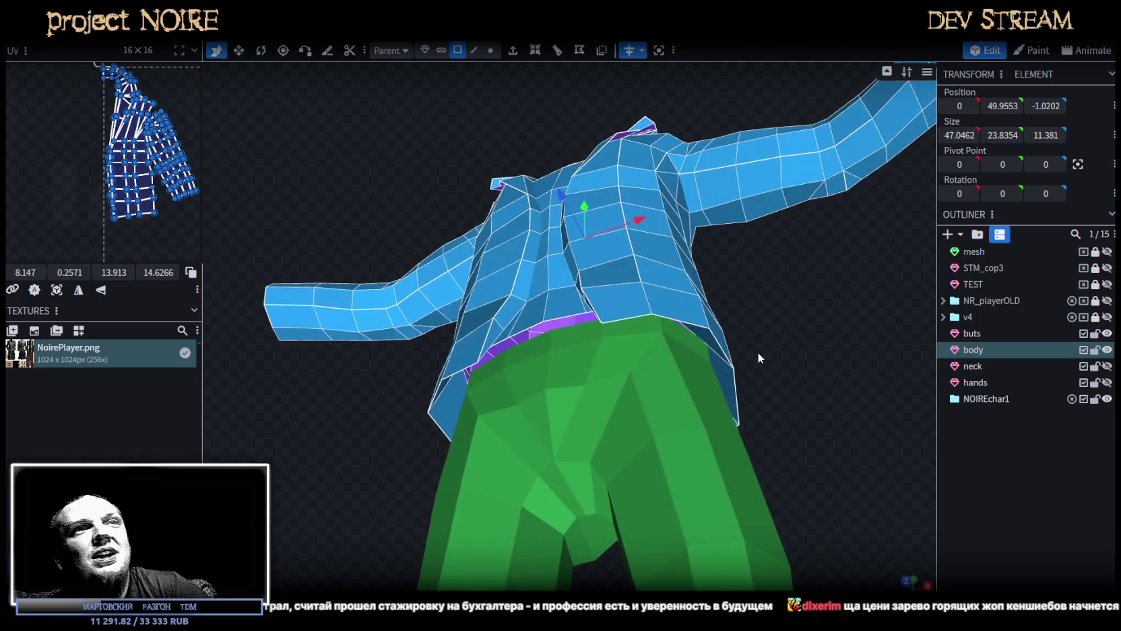
{"action": "left_click", "coordinate": [973, 333]}
{"action": "left_click", "coordinate": [970, 349], "text": "ctrl"}
{"action": "right_click", "coordinate": [970, 348]}
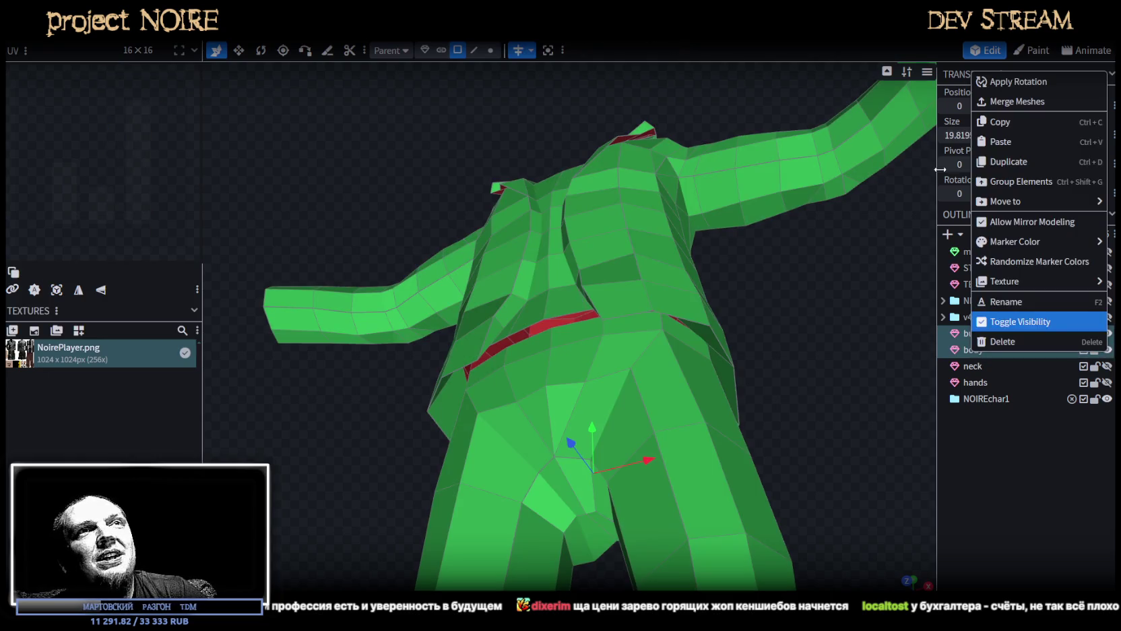
{"action": "left_click", "coordinate": [1014, 101]}
{"action": "scroll", "coordinate": [802, 317], "scroll_direction": "up", "scroll_amount": 3}
In vertex mode, weld two red waist-seam vertices with Merge Vertices > Merge All.
{"action": "left_click", "coordinate": [490, 50]}
{"action": "left_click", "coordinate": [556, 330]}
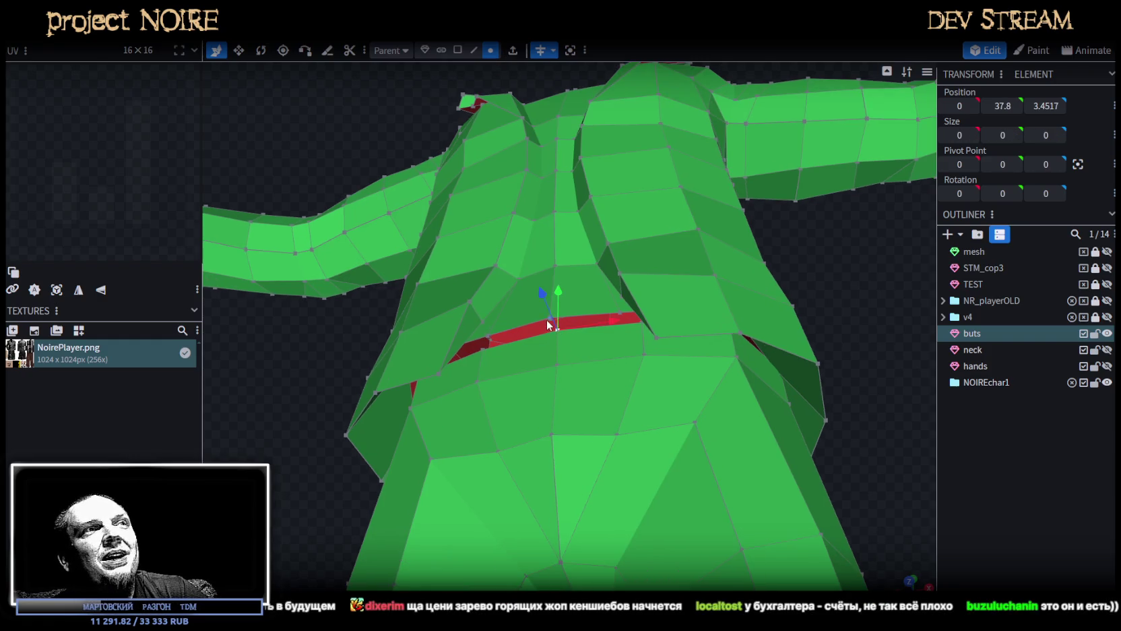
{"action": "left_click", "coordinate": [548, 321], "text": "shift"}
{"action": "right_click", "coordinate": [548, 321]}
{"action": "left_click", "coordinate": [694, 308]}
{"action": "mouse_move", "coordinate": [834, 274]}
{"action": "left_mouse_down"}
{"action": "mouse_move", "coordinate": [786, 278]}
{"action": "mouse_move", "coordinate": [685, 318]}
{"action": "left_mouse_up"}
{"action": "left_click", "coordinate": [625, 320]}
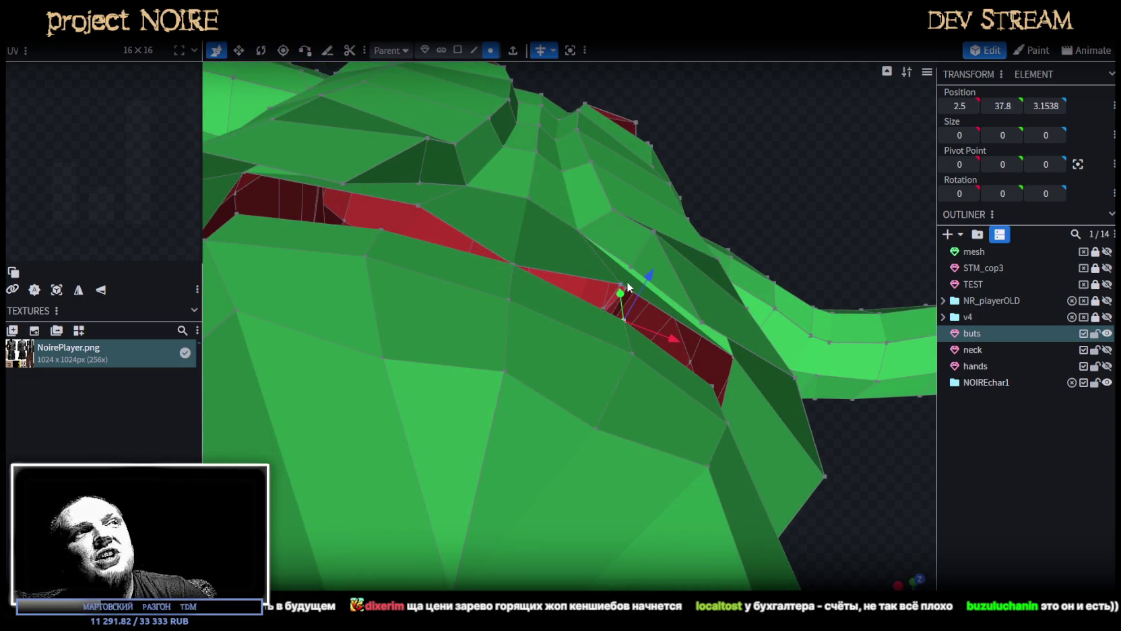
{"action": "key", "text": "Escape"}
{"action": "left_click_drag", "start_coordinate": [747, 214], "coordinate": [784, 261]}
{"action": "left_click", "coordinate": [633, 404]}
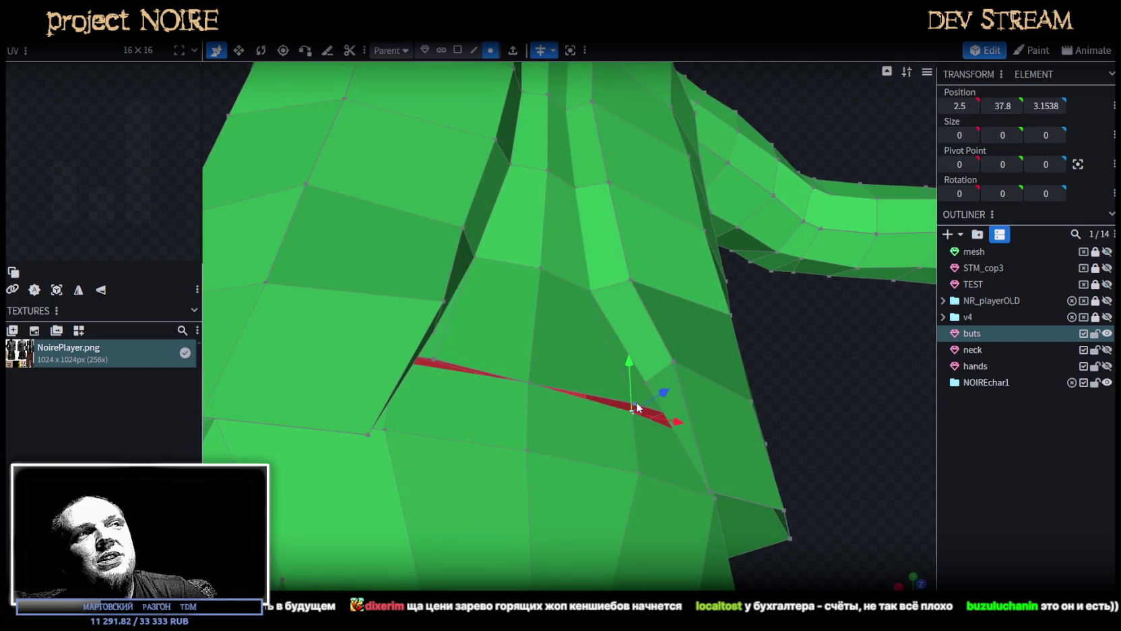
{"action": "left_click_drag", "start_coordinate": [774, 395], "coordinate": [757, 369]}
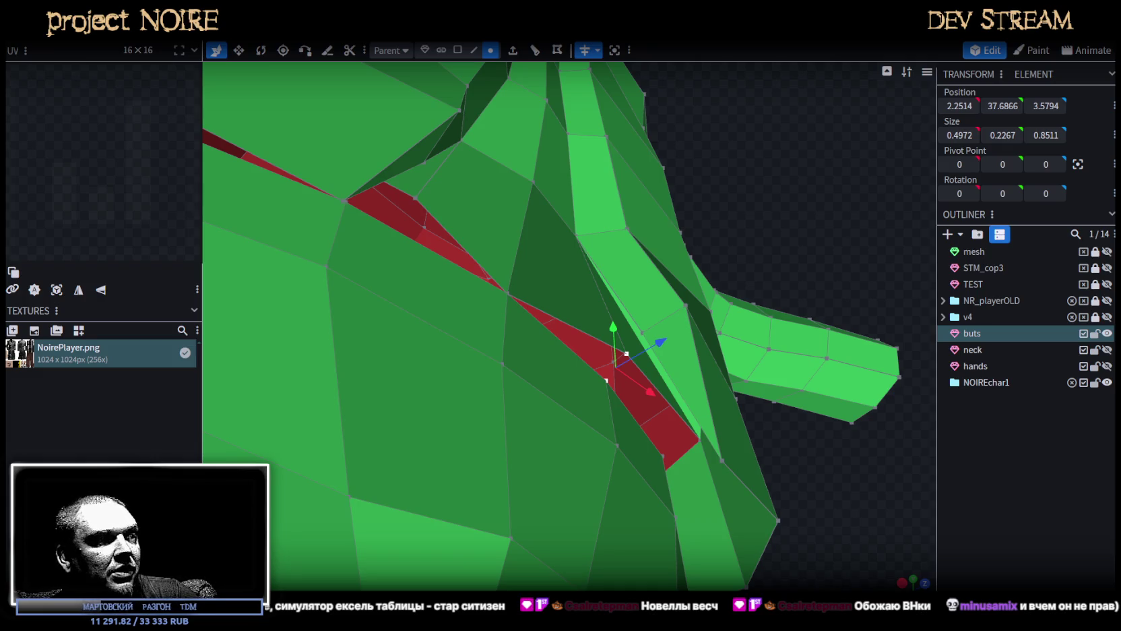
Weld the first two vertex pairs across the waist seam gap with Merge All.
{"action": "left_click_drag", "start_coordinate": [673, 477], "coordinate": [635, 282]}
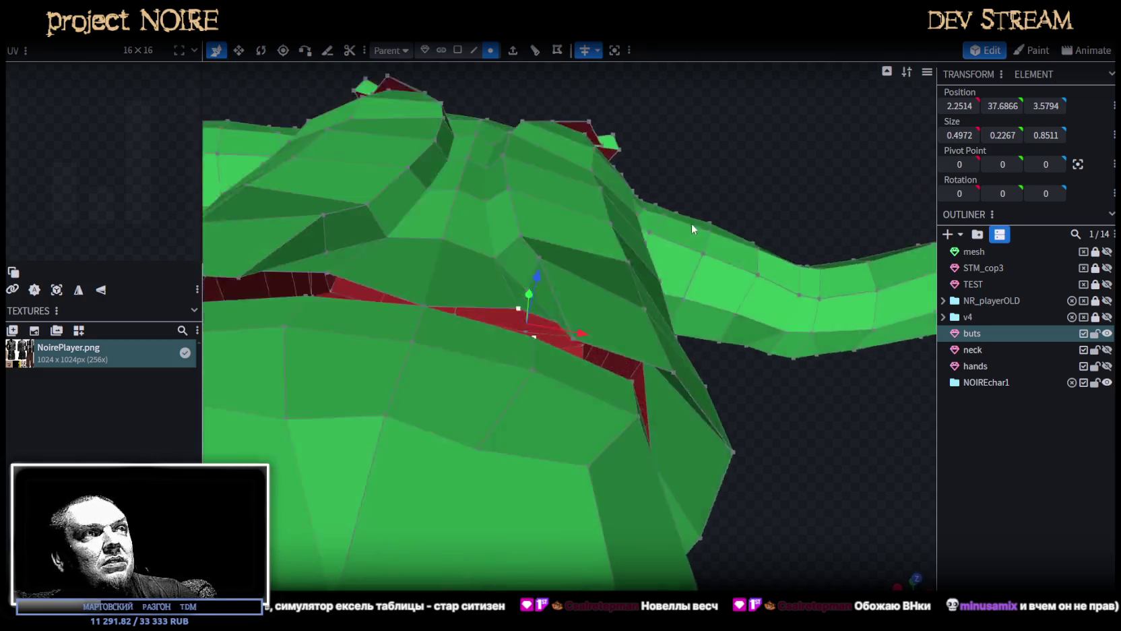
{"action": "left_click", "coordinate": [551, 347]}
{"action": "left_click_drag", "start_coordinate": [803, 433], "coordinate": [845, 455]}
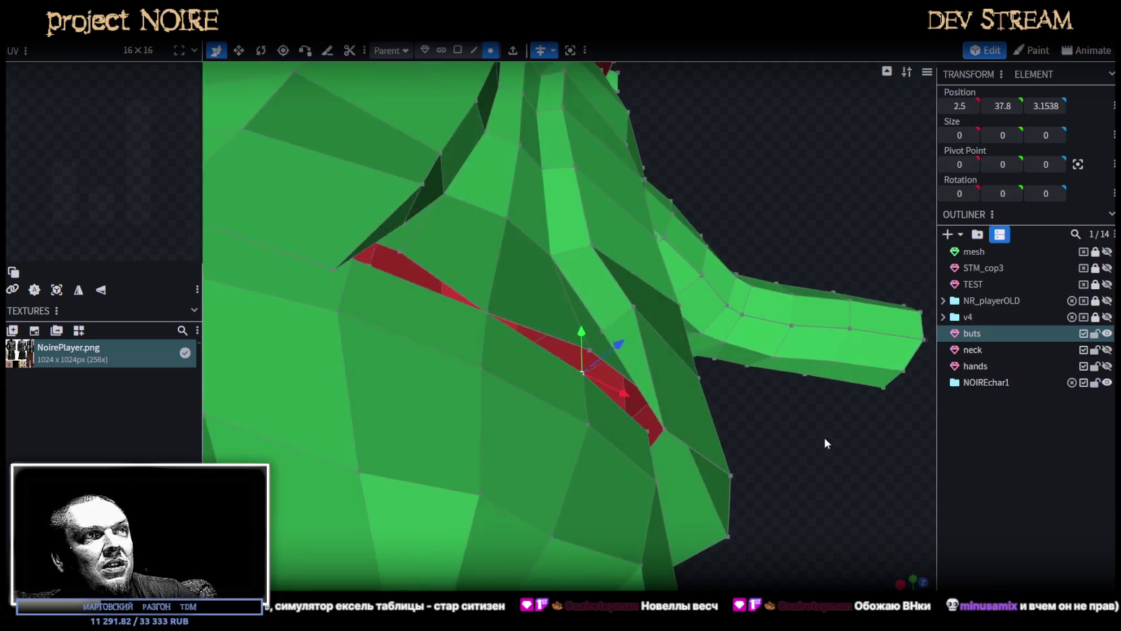
{"action": "left_click", "coordinate": [634, 399], "text": "shift"}
{"action": "right_click", "coordinate": [634, 399]}
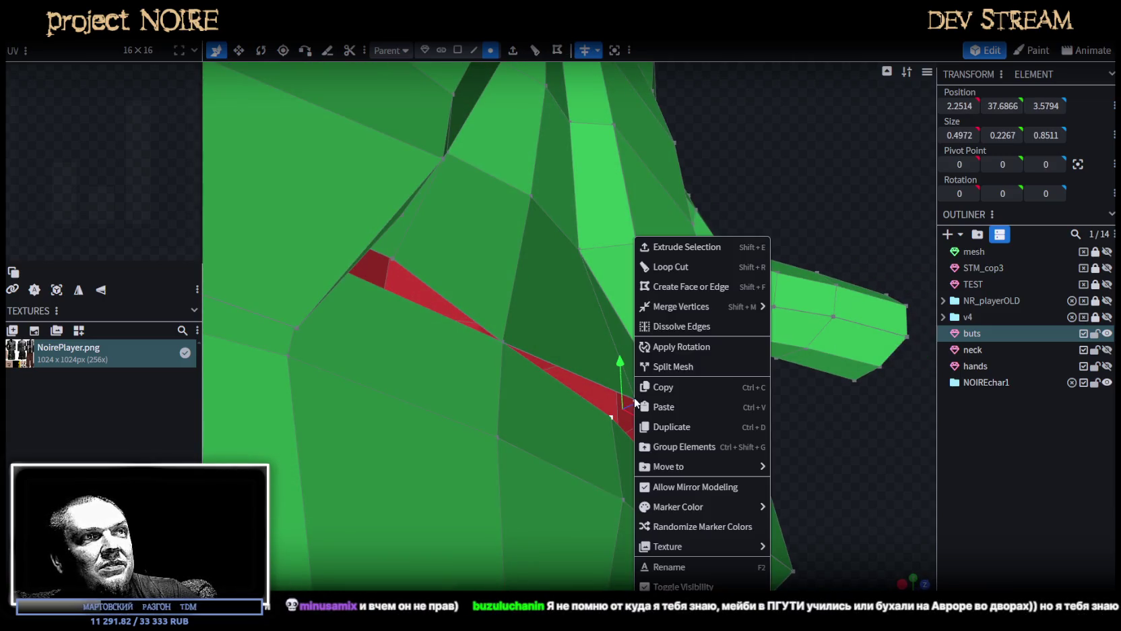
{"action": "left_click", "coordinate": [799, 310]}
{"action": "left_click_drag", "start_coordinate": [841, 460], "coordinate": [681, 396]}
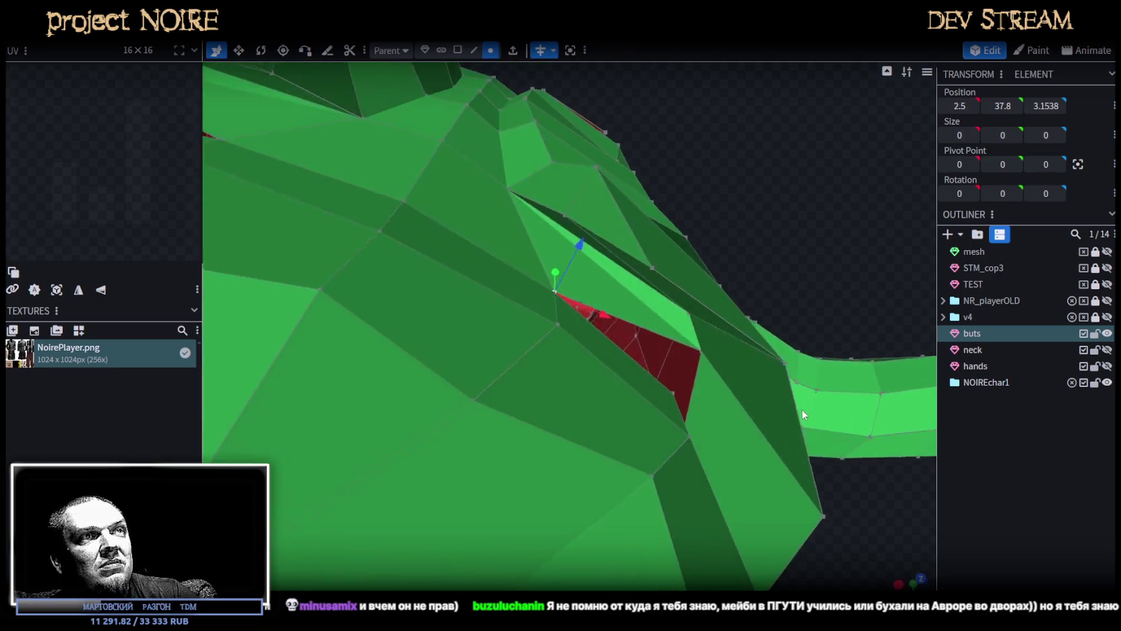
{"action": "mouse_move", "coordinate": [707, 348]}
{"action": "left_mouse_down"}
{"action": "mouse_move", "coordinate": [772, 388]}
{"action": "mouse_move", "coordinate": [721, 340]}
{"action": "left_mouse_up"}
{"action": "left_click", "coordinate": [721, 338], "text": "shift"}
{"action": "right_click", "coordinate": [724, 342]}
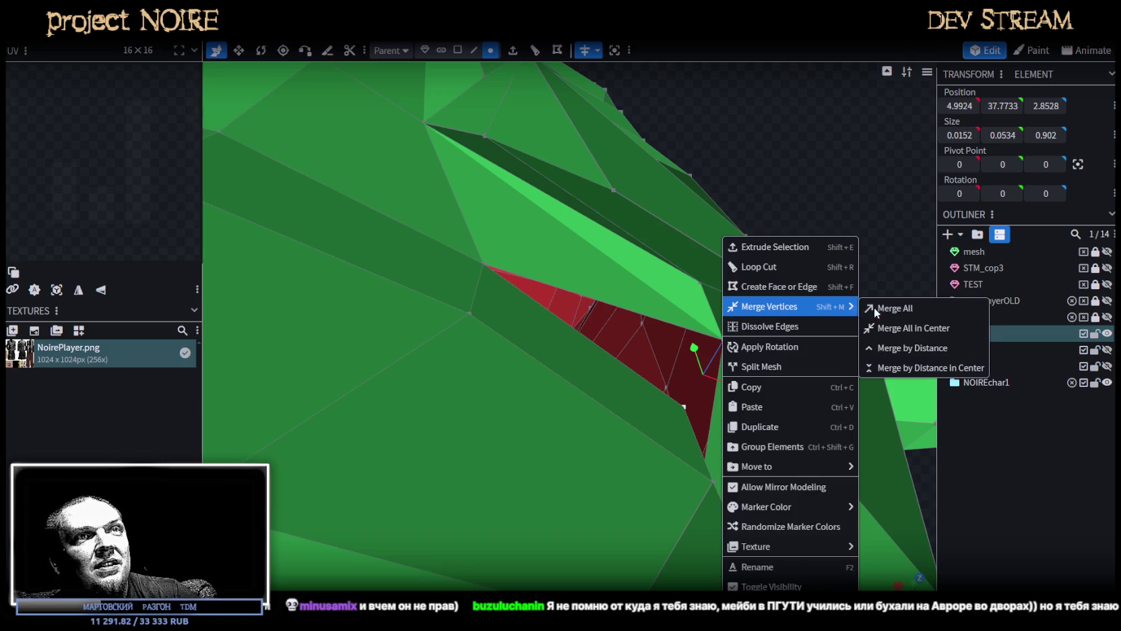
{"action": "left_click", "coordinate": [882, 309]}
Weld two more seam vertex pairs, including one on the outer waist side.
{"action": "mouse_move", "coordinate": [803, 410]}
{"action": "left_mouse_down"}
{"action": "mouse_move", "coordinate": [838, 495]}
{"action": "mouse_move", "coordinate": [751, 462]}
{"action": "mouse_move", "coordinate": [555, 491]}
{"action": "mouse_move", "coordinate": [322, 455]}
{"action": "mouse_move", "coordinate": [425, 356]}
{"action": "mouse_move", "coordinate": [329, 446]}
{"action": "mouse_move", "coordinate": [359, 518]}
{"action": "mouse_move", "coordinate": [416, 270]}
{"action": "mouse_move", "coordinate": [343, 343]}
{"action": "mouse_move", "coordinate": [323, 323]}
{"action": "left_mouse_up"}
{"action": "left_click", "coordinate": [528, 426]}
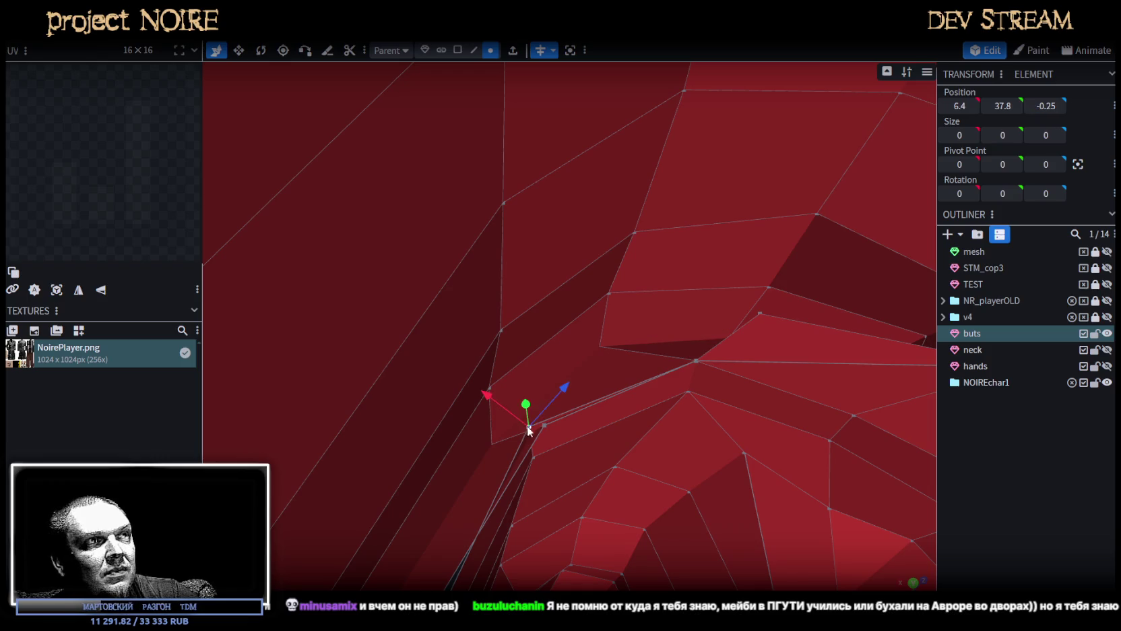
{"action": "right_click", "coordinate": [544, 424]}
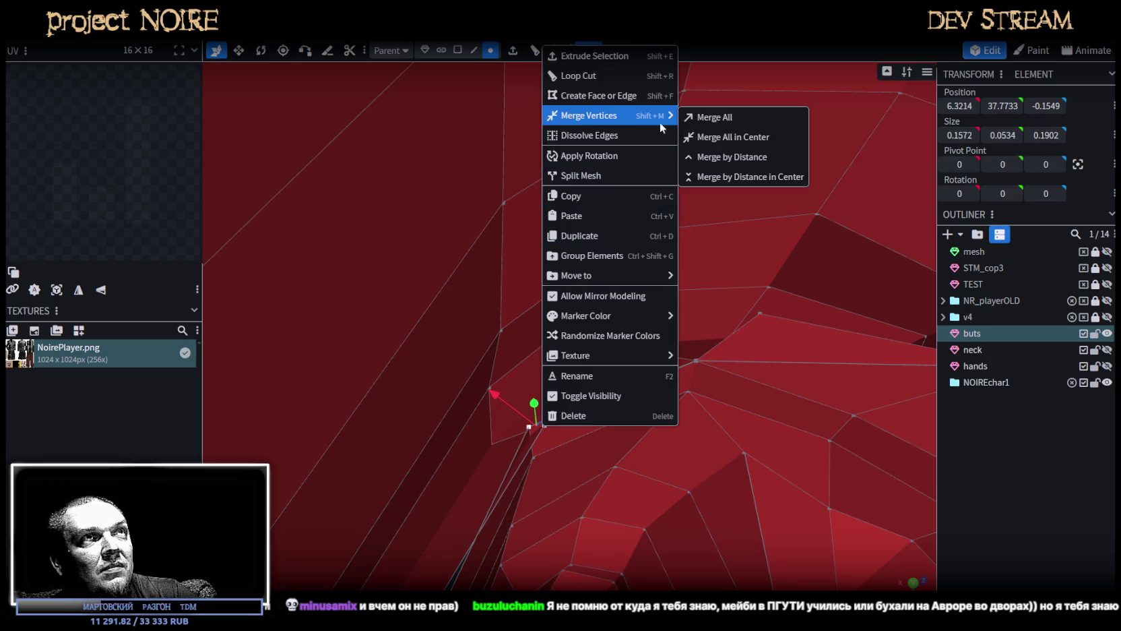
{"action": "left_click", "coordinate": [714, 119]}
{"action": "mouse_move", "coordinate": [584, 206]}
{"action": "left_mouse_down"}
{"action": "mouse_move", "coordinate": [400, 439]}
{"action": "mouse_move", "coordinate": [385, 440]}
{"action": "mouse_move", "coordinate": [380, 271]}
{"action": "mouse_move", "coordinate": [406, 394]}
{"action": "mouse_move", "coordinate": [423, 401]}
{"action": "mouse_move", "coordinate": [531, 305]}
{"action": "left_mouse_up"}
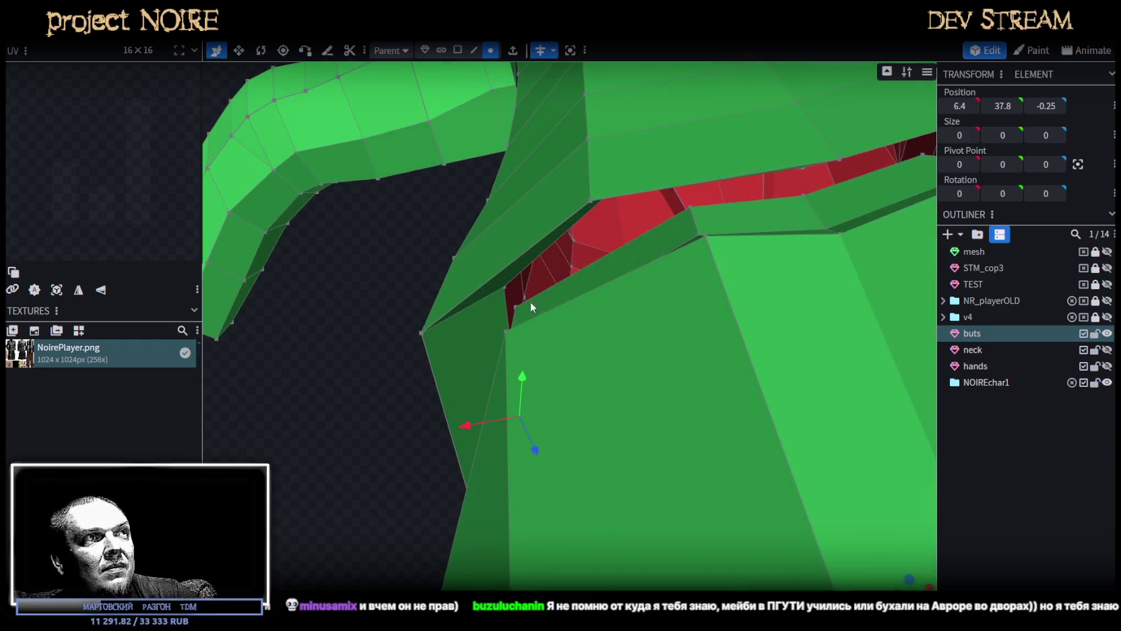
{"action": "left_click", "coordinate": [517, 308], "text": "shift"}
{"action": "right_click", "coordinate": [506, 286]}
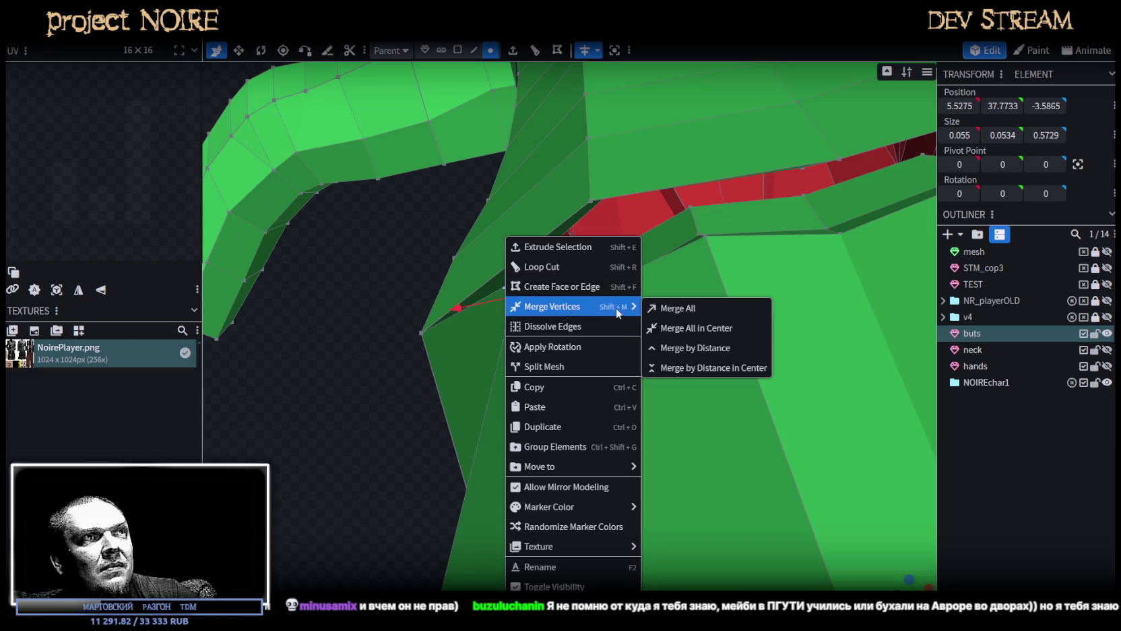
{"action": "left_click", "coordinate": [683, 308]}
{"action": "left_click_drag", "start_coordinate": [350, 417], "coordinate": [372, 421]}
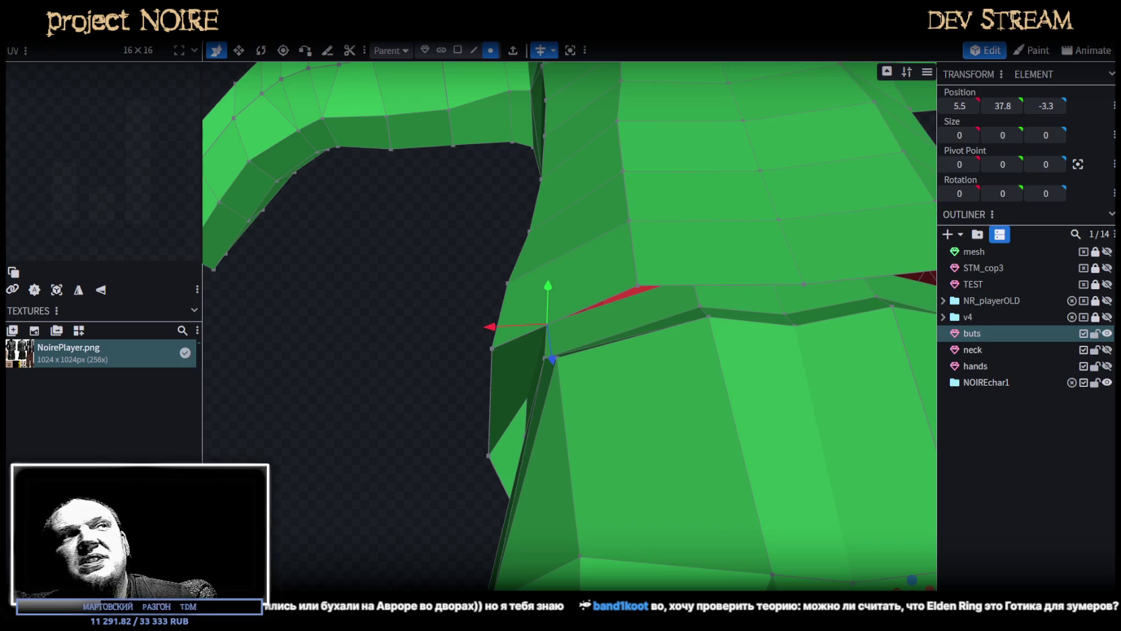
Merge a red seam vertex near the arm into its neighbour.
{"action": "mouse_move", "coordinate": [436, 418]}
{"action": "left_mouse_down"}
{"action": "mouse_move", "coordinate": [429, 427]}
{"action": "mouse_move", "coordinate": [427, 406]}
{"action": "mouse_move", "coordinate": [405, 420]}
{"action": "mouse_move", "coordinate": [437, 409]}
{"action": "mouse_move", "coordinate": [401, 409]}
{"action": "left_mouse_up"}
{"action": "left_click", "coordinate": [718, 223]}
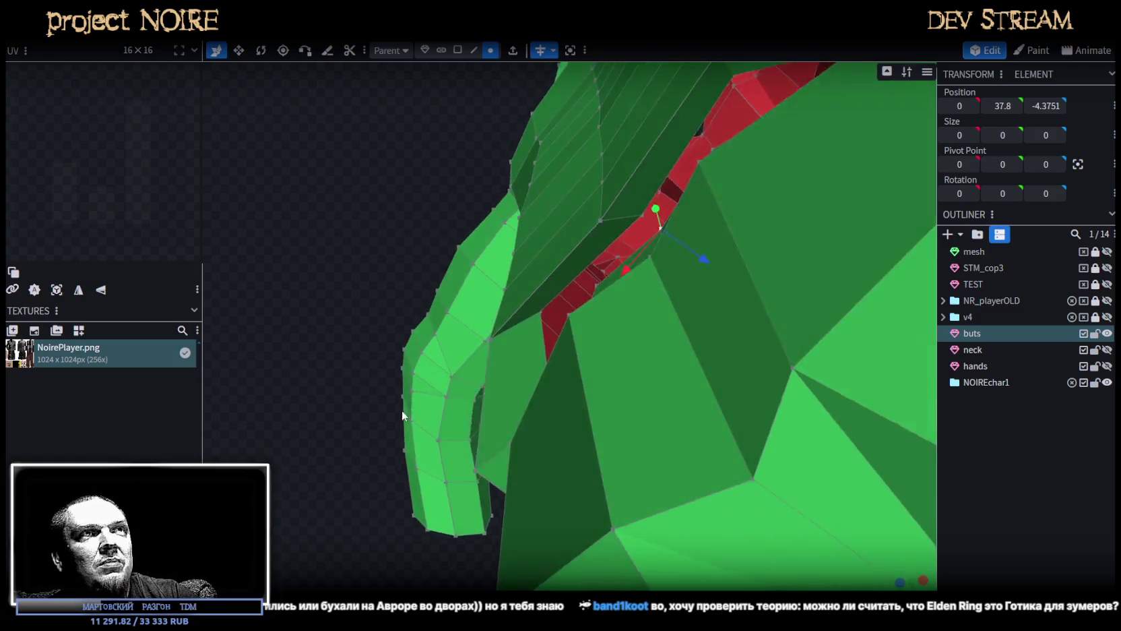
{"action": "right_click", "coordinate": [634, 219]}
{"action": "left_click", "coordinate": [792, 291]}
Collapse the thin sliver face by merging its vertices, then view the suit's front.
{"action": "mouse_move", "coordinate": [503, 303]}
{"action": "left_mouse_down"}
{"action": "mouse_move", "coordinate": [336, 256]}
{"action": "mouse_move", "coordinate": [368, 243]}
{"action": "left_mouse_up"}
{"action": "left_click", "coordinate": [662, 291]}
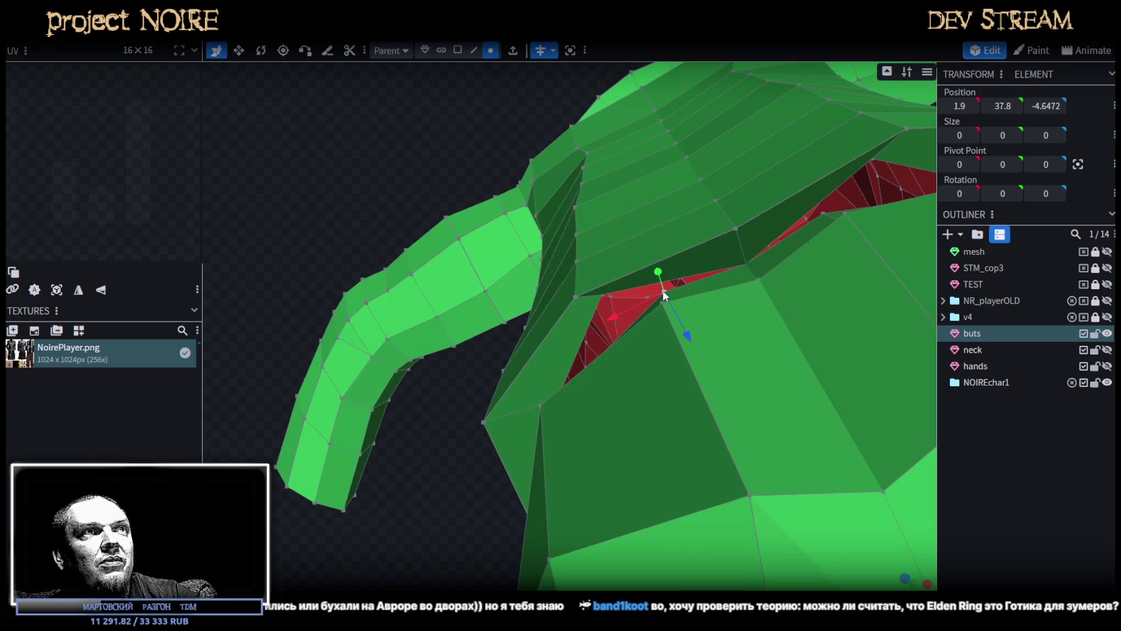
{"action": "left_click", "coordinate": [602, 294]}
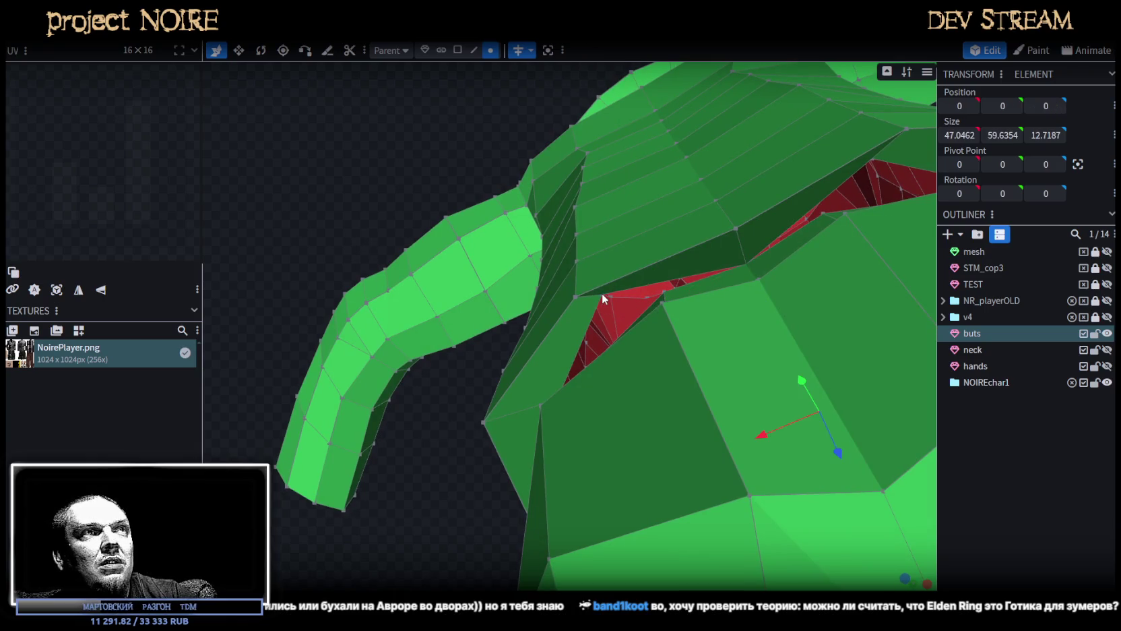
{"action": "left_click", "coordinate": [664, 293]}
{"action": "mouse_move", "coordinate": [408, 510]}
{"action": "left_mouse_down"}
{"action": "mouse_move", "coordinate": [551, 339]}
{"action": "mouse_move", "coordinate": [354, 392]}
{"action": "mouse_move", "coordinate": [330, 452]}
{"action": "mouse_move", "coordinate": [381, 458]}
{"action": "mouse_move", "coordinate": [470, 373]}
{"action": "mouse_move", "coordinate": [453, 496]}
{"action": "left_mouse_up"}
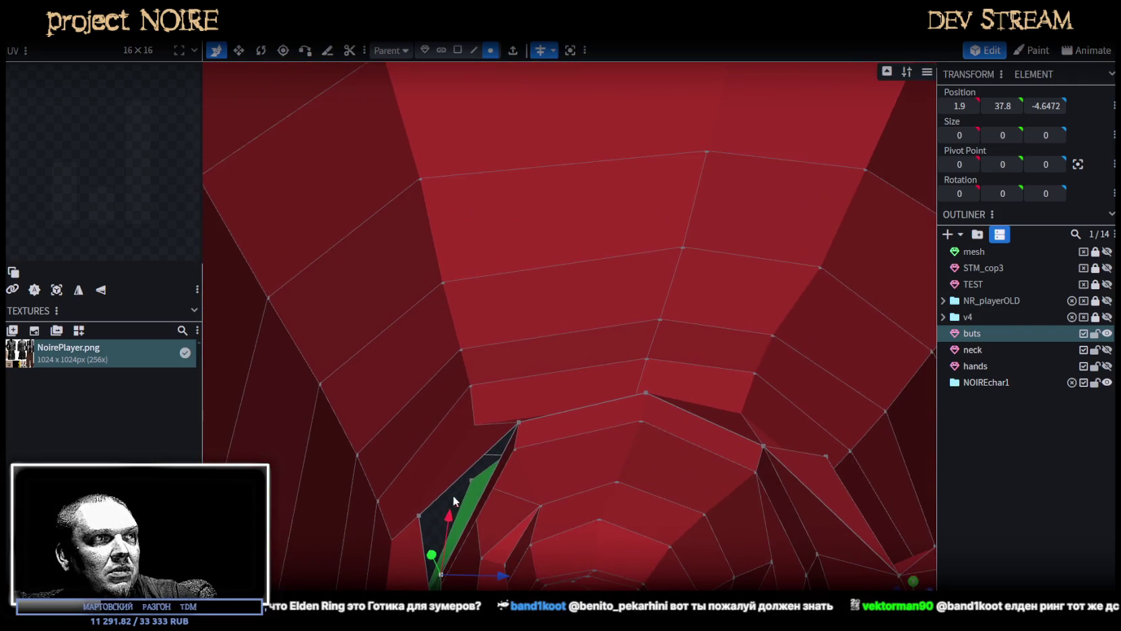
{"action": "right_click", "coordinate": [417, 512]}
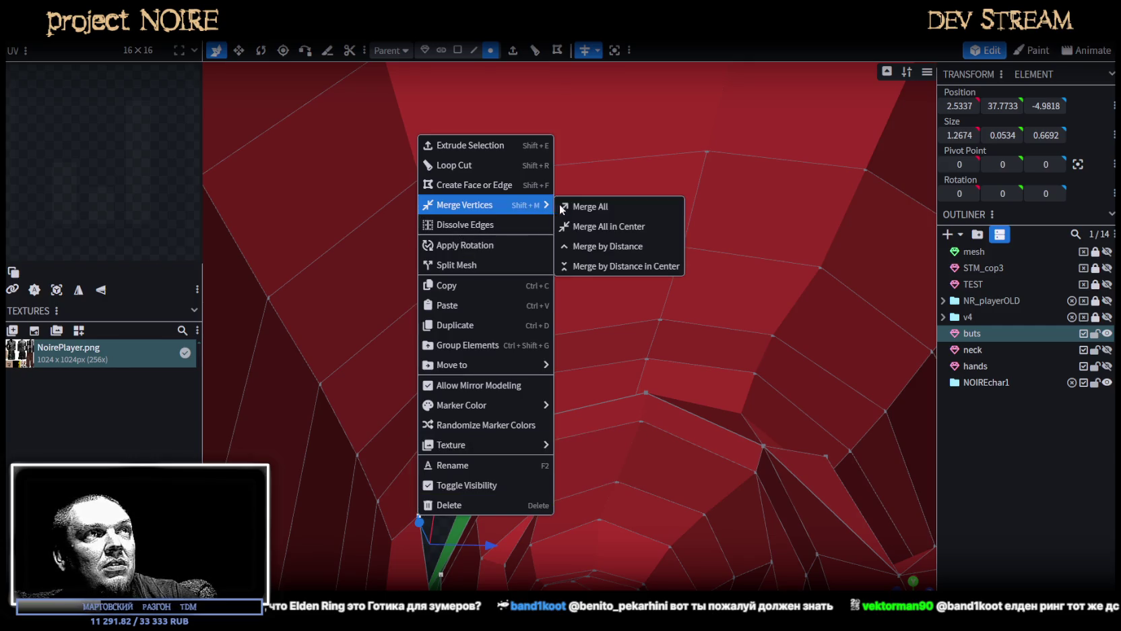
{"action": "left_click", "coordinate": [606, 208]}
{"action": "mouse_move", "coordinate": [570, 449]}
{"action": "left_mouse_down"}
{"action": "mouse_move", "coordinate": [540, 483]}
{"action": "mouse_move", "coordinate": [474, 459]}
{"action": "mouse_move", "coordinate": [449, 307]}
{"action": "mouse_move", "coordinate": [555, 274]}
{"action": "mouse_move", "coordinate": [716, 290]}
{"action": "mouse_move", "coordinate": [691, 349]}
{"action": "mouse_move", "coordinate": [774, 324]}
{"action": "mouse_move", "coordinate": [771, 373]}
{"action": "left_mouse_up"}
{"action": "scroll", "coordinate": [748, 374], "scroll_direction": "up", "scroll_amount": 2}
Select a chain of edges around the jacket's waist and trial-move it up and back down.
{"action": "scroll", "coordinate": [739, 374], "scroll_direction": "up", "scroll_amount": 2}
{"action": "left_click", "coordinate": [458, 50]}
{"action": "left_click", "coordinate": [593, 397]}
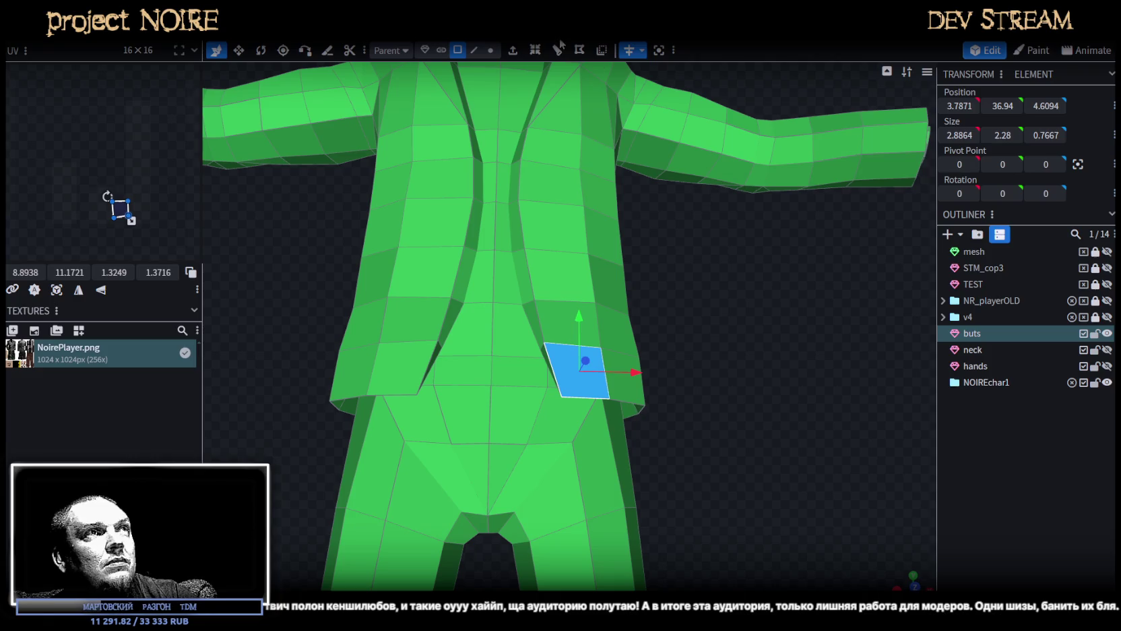
{"action": "left_click", "coordinate": [474, 50]}
{"action": "left_click", "coordinate": [601, 397]}
{"action": "left_click_drag", "start_coordinate": [716, 438], "coordinate": [544, 380]}
{"action": "left_click", "coordinate": [543, 378], "text": "shift"}
{"action": "left_click", "coordinate": [589, 387], "text": "shift"}
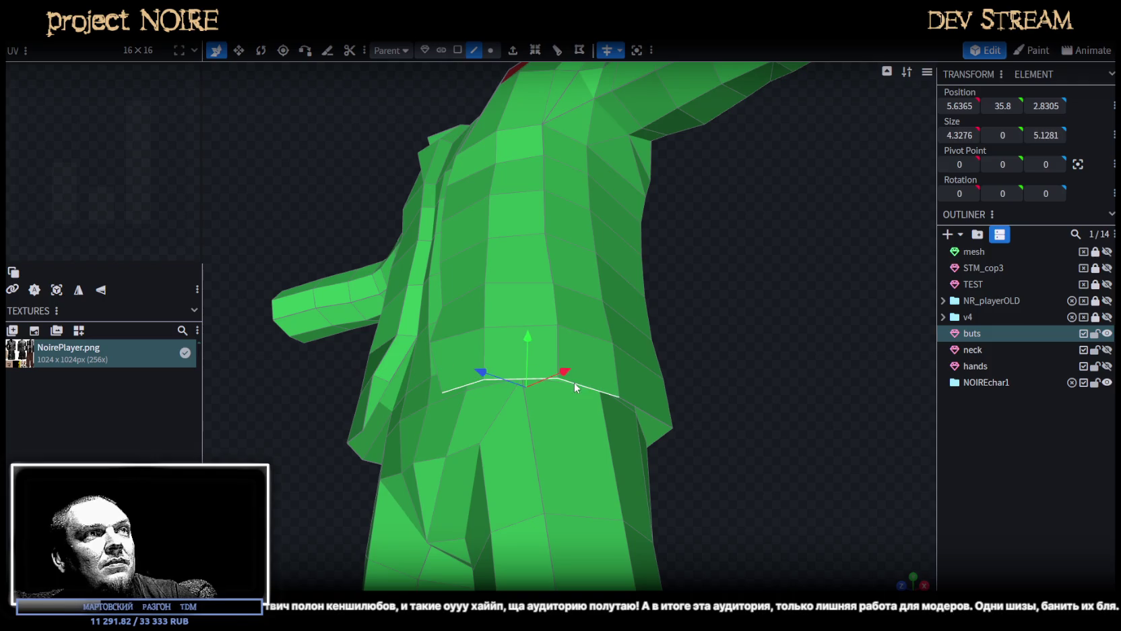
{"action": "left_click", "coordinate": [646, 411], "text": "shift"}
{"action": "left_click", "coordinate": [662, 437], "text": "shift"}
{"action": "left_click_drag", "start_coordinate": [662, 437], "coordinate": [640, 395]}
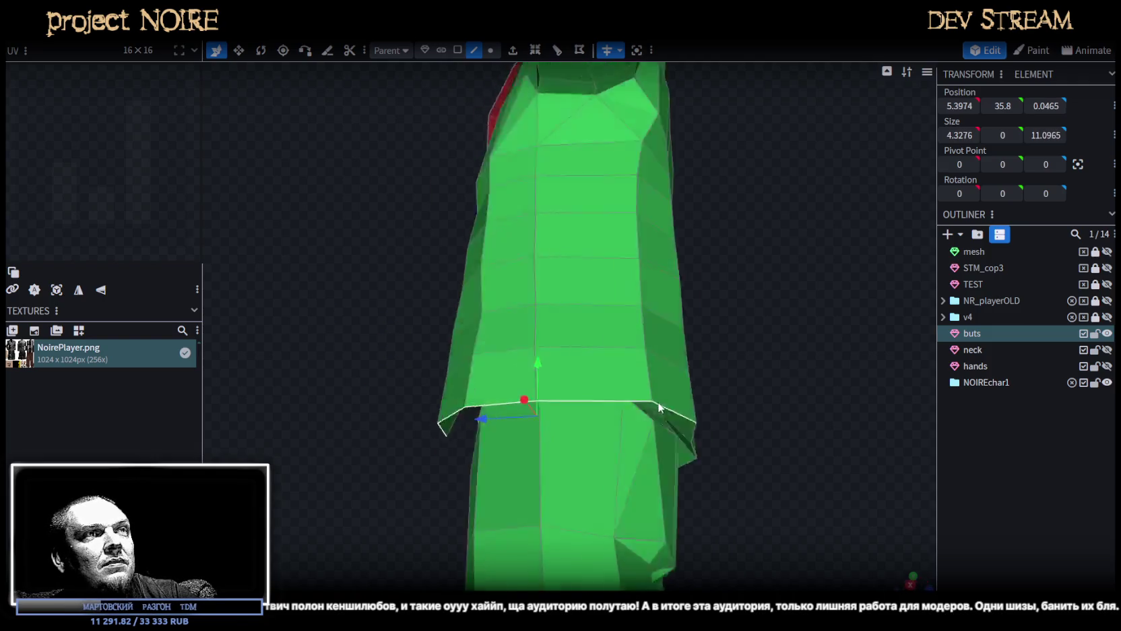
{"action": "left_click", "coordinate": [640, 397], "text": "shift"}
{"action": "mouse_move", "coordinate": [554, 369]}
{"action": "left_mouse_down"}
{"action": "mouse_move", "coordinate": [555, 343]}
{"action": "mouse_move", "coordinate": [554, 357]}
{"action": "left_mouse_up"}
{"action": "mouse_move", "coordinate": [406, 336]}
{"action": "left_mouse_down"}
{"action": "mouse_move", "coordinate": [690, 381]}
{"action": "mouse_move", "coordinate": [708, 372]}
{"action": "left_mouse_up"}
Select a strip of waist faces around the jacket and raise it from 37.54 to 38.74.
{"action": "left_click", "coordinate": [458, 50]}
{"action": "mouse_move", "coordinate": [552, 387]}
{"action": "left_mouse_down"}
{"action": "mouse_move", "coordinate": [776, 301]}
{"action": "mouse_move", "coordinate": [827, 256]}
{"action": "mouse_move", "coordinate": [748, 333]}
{"action": "mouse_move", "coordinate": [534, 357]}
{"action": "left_mouse_up"}
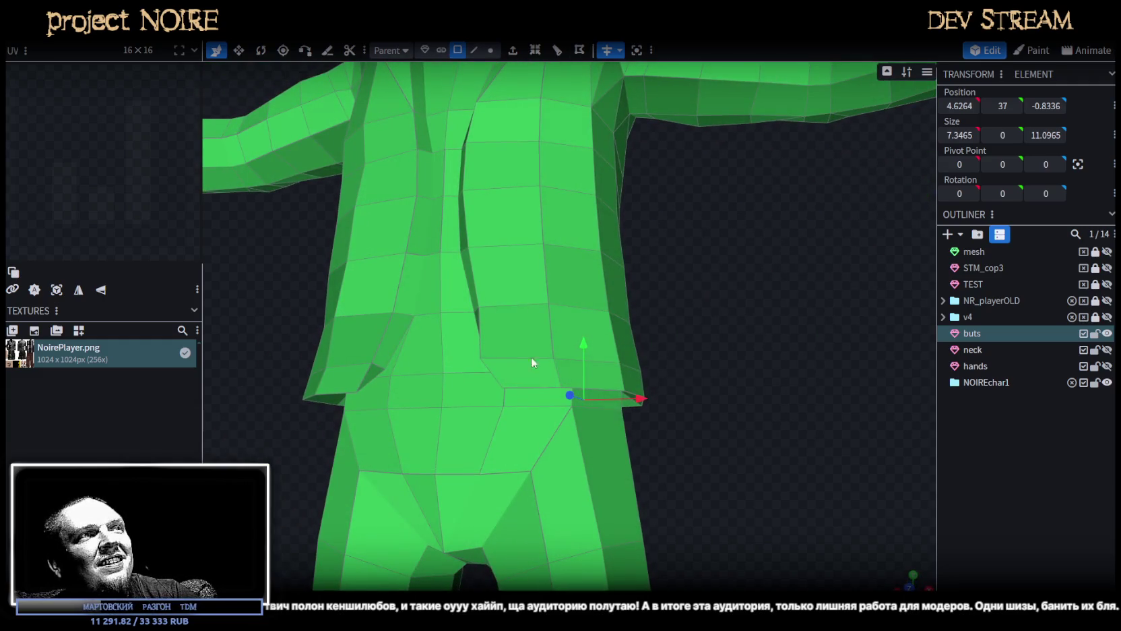
{"action": "left_click", "coordinate": [520, 373]}
{"action": "left_click", "coordinate": [589, 376], "text": "shift"}
{"action": "left_click", "coordinate": [631, 384], "text": "shift"}
{"action": "left_click_drag", "start_coordinate": [780, 386], "coordinate": [539, 405]}
{"action": "left_click", "coordinate": [563, 390], "text": "shift"}
{"action": "left_click", "coordinate": [651, 390], "text": "shift"}
{"action": "left_click_drag", "start_coordinate": [376, 311], "coordinate": [273, 276]}
{"action": "left_click", "coordinate": [628, 347], "text": "shift"}
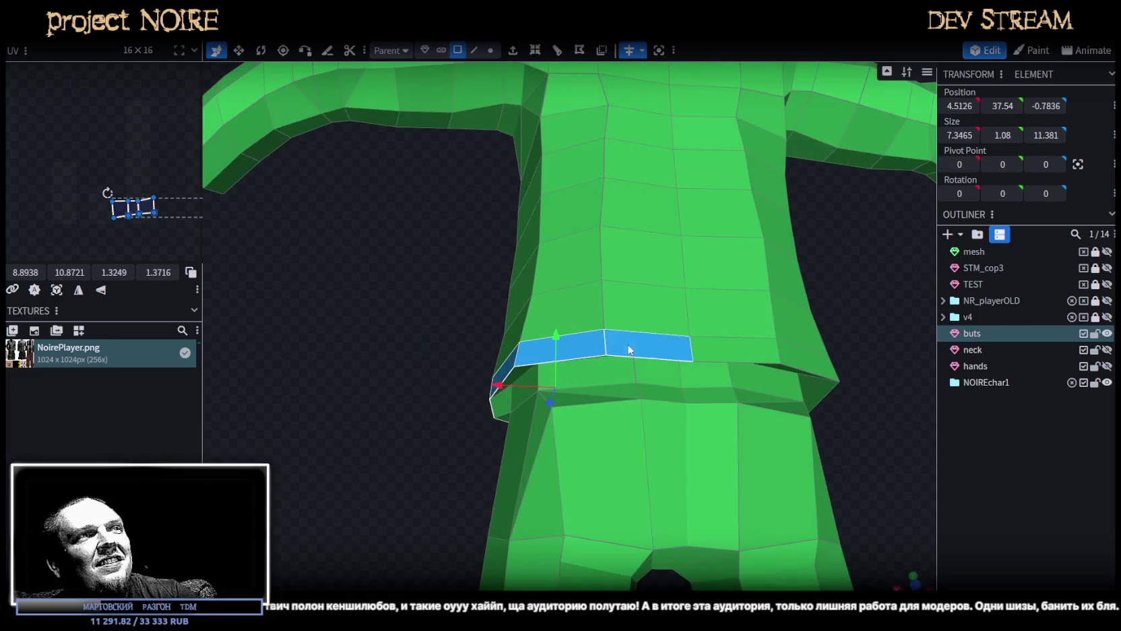
{"action": "mouse_move", "coordinate": [557, 330]}
{"action": "left_mouse_down"}
{"action": "mouse_move", "coordinate": [770, 257]}
{"action": "mouse_move", "coordinate": [700, 383]}
{"action": "left_mouse_up"}
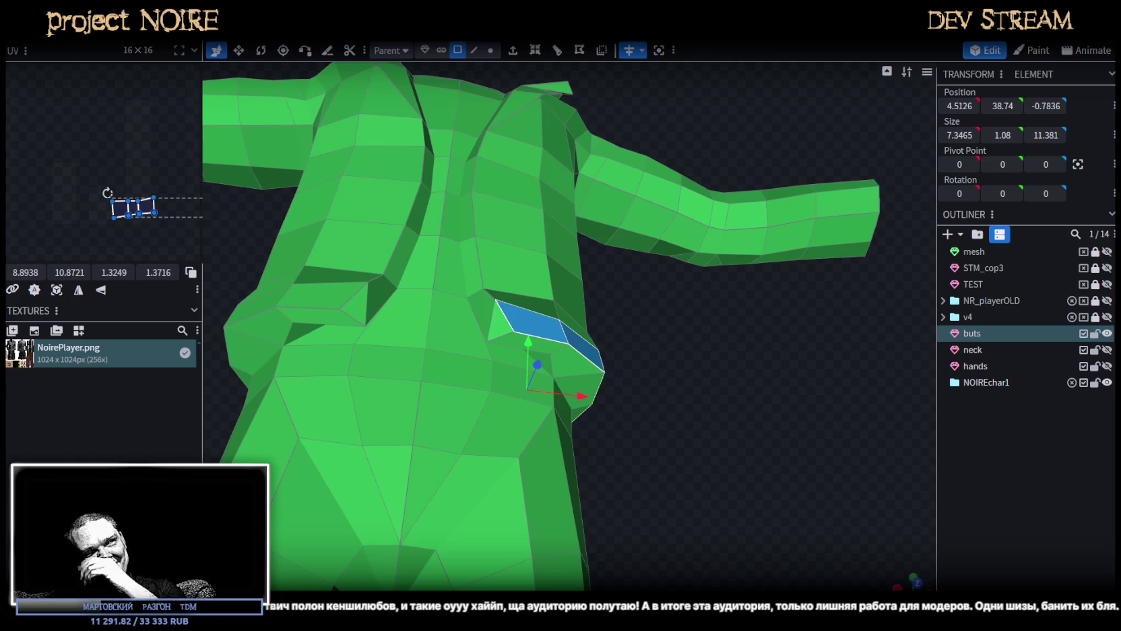
Lower the selected waist face band to height 38.1.
{"action": "mouse_move", "coordinate": [766, 495]}
{"action": "left_mouse_down"}
{"action": "mouse_move", "coordinate": [690, 446]}
{"action": "mouse_move", "coordinate": [707, 434]}
{"action": "mouse_move", "coordinate": [726, 529]}
{"action": "mouse_move", "coordinate": [741, 484]}
{"action": "mouse_move", "coordinate": [697, 467]}
{"action": "left_mouse_up"}
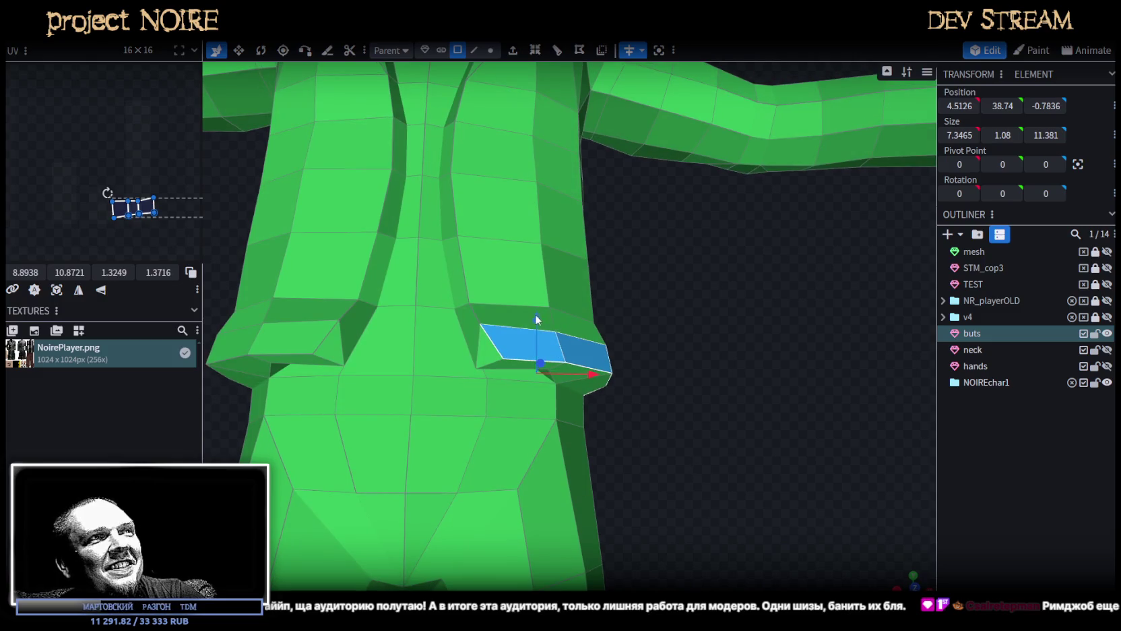
{"action": "left_click_drag", "start_coordinate": [537, 319], "coordinate": [537, 343]}
{"action": "mouse_move", "coordinate": [660, 377]}
{"action": "left_mouse_down"}
{"action": "mouse_move", "coordinate": [692, 392]}
{"action": "mouse_move", "coordinate": [604, 310]}
{"action": "mouse_move", "coordinate": [433, 318]}
{"action": "mouse_move", "coordinate": [315, 293]}
{"action": "mouse_move", "coordinate": [288, 326]}
{"action": "mouse_move", "coordinate": [301, 306]}
{"action": "mouse_move", "coordinate": [301, 318]}
{"action": "mouse_move", "coordinate": [420, 337]}
{"action": "mouse_move", "coordinate": [438, 265]}
{"action": "left_mouse_up"}
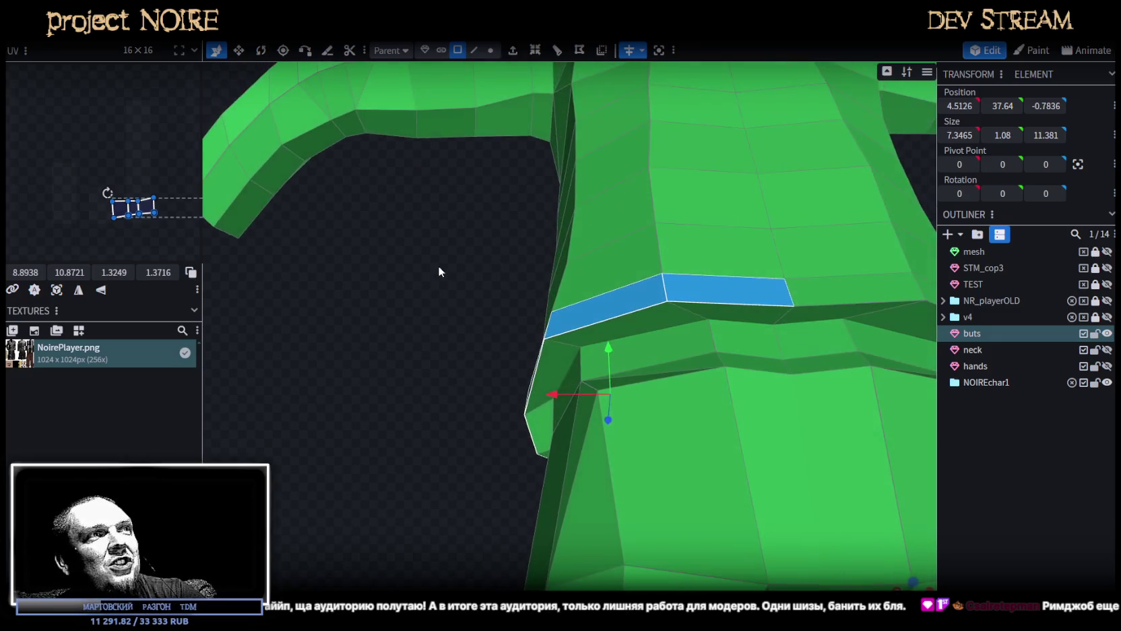
Select the jacket's lower-row hem edges, raise them by 0.7 and shift them slightly inward.
{"action": "left_click", "coordinate": [473, 50]}
{"action": "left_click", "coordinate": [545, 357]}
{"action": "mouse_move", "coordinate": [468, 264]}
{"action": "left_mouse_down"}
{"action": "mouse_move", "coordinate": [652, 323]}
{"action": "mouse_move", "coordinate": [648, 370]}
{"action": "left_mouse_up"}
{"action": "left_click", "coordinate": [462, 414]}
{"action": "left_click", "coordinate": [546, 408], "text": "shift"}
{"action": "left_click", "coordinate": [594, 399], "text": "shift"}
{"action": "left_click_drag", "start_coordinate": [610, 389], "coordinate": [622, 404]}
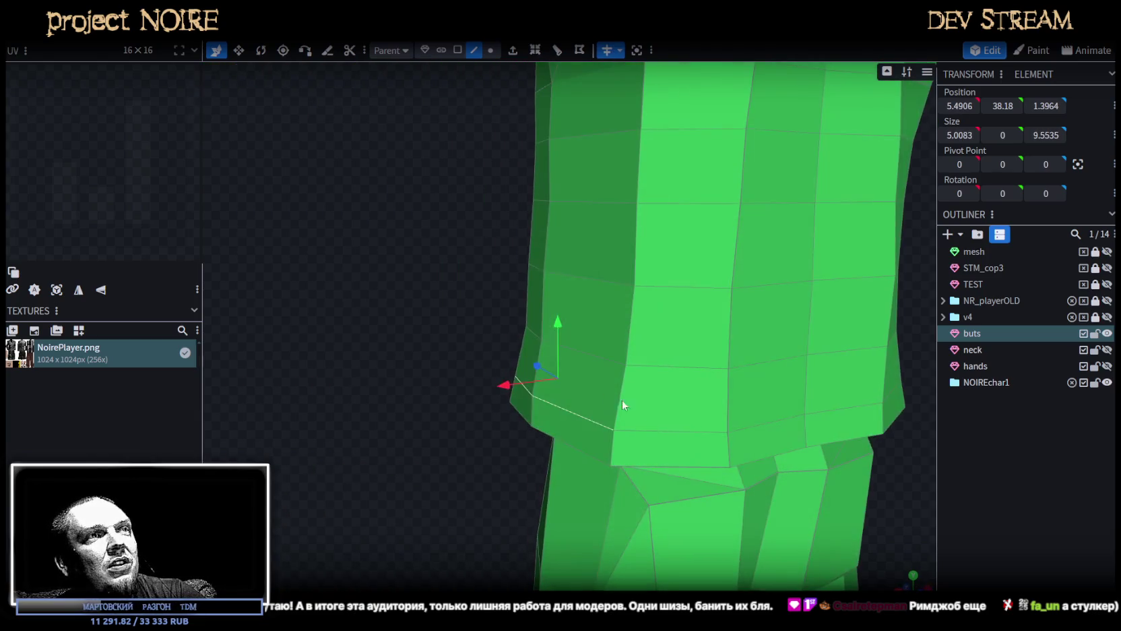
{"action": "left_click", "coordinate": [695, 439], "text": "shift"}
{"action": "left_click", "coordinate": [750, 424], "text": "shift"}
{"action": "mouse_move", "coordinate": [611, 347]}
{"action": "left_mouse_down"}
{"action": "mouse_move", "coordinate": [603, 329]}
{"action": "mouse_move", "coordinate": [632, 364]}
{"action": "mouse_move", "coordinate": [620, 358]}
{"action": "left_mouse_up"}
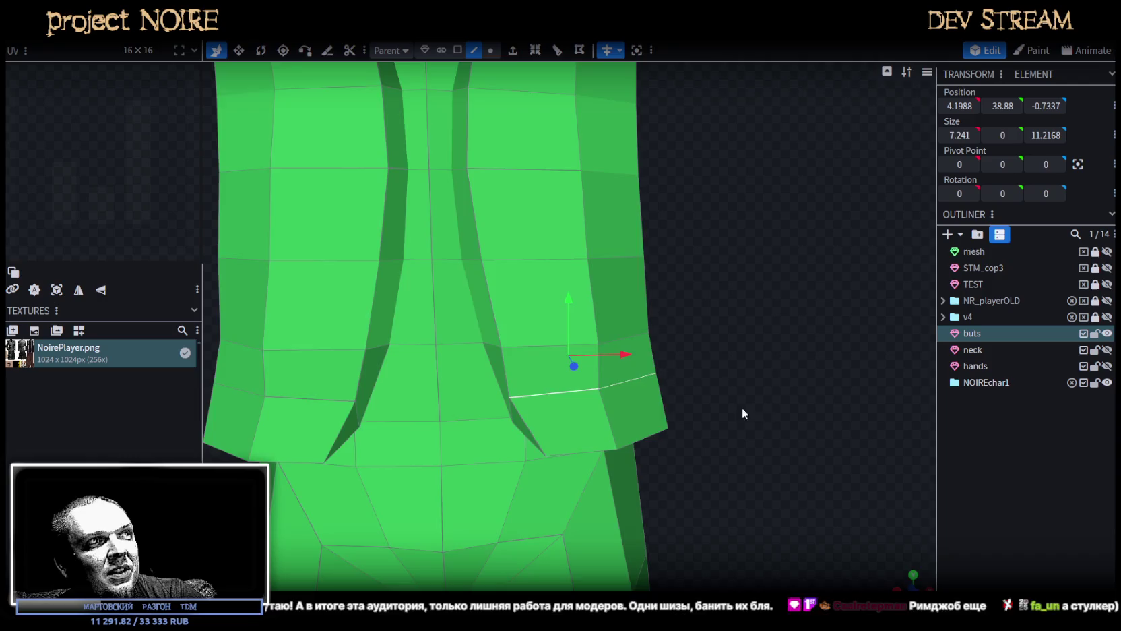
{"action": "left_click_drag", "start_coordinate": [742, 407], "coordinate": [776, 366]}
Nudge hem and shoulder vertices: hem vertex out 0.5, back 0.4, shoulder vertex sideways 0.2.
{"action": "left_click", "coordinate": [491, 49]}
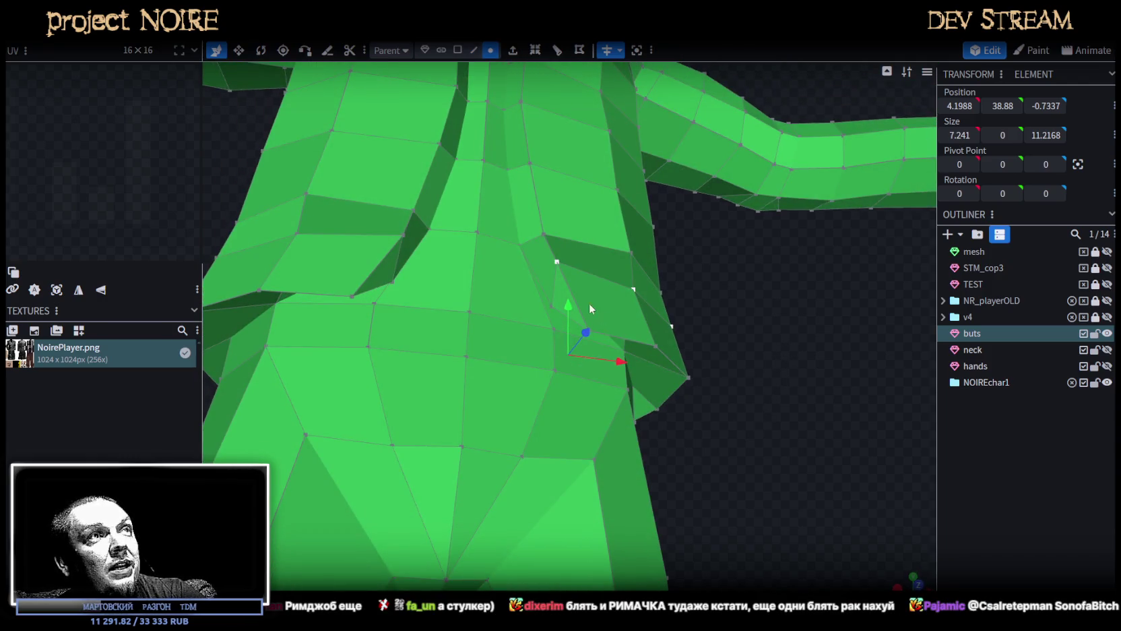
{"action": "left_click_drag", "start_coordinate": [598, 321], "coordinate": [601, 320]}
{"action": "left_click_drag", "start_coordinate": [766, 312], "coordinate": [742, 371]}
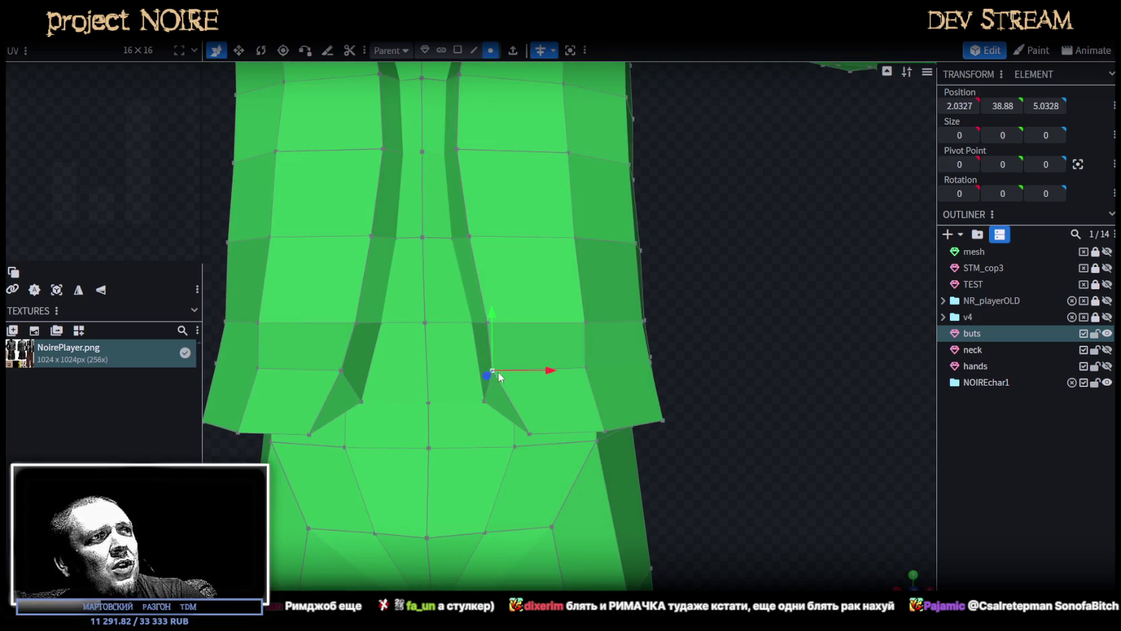
{"action": "left_click", "coordinate": [546, 382], "text": "shift"}
{"action": "mouse_move", "coordinate": [752, 389]}
{"action": "left_mouse_down"}
{"action": "mouse_move", "coordinate": [730, 311]}
{"action": "mouse_move", "coordinate": [691, 388]}
{"action": "left_mouse_up"}
{"action": "left_click", "coordinate": [487, 294]}
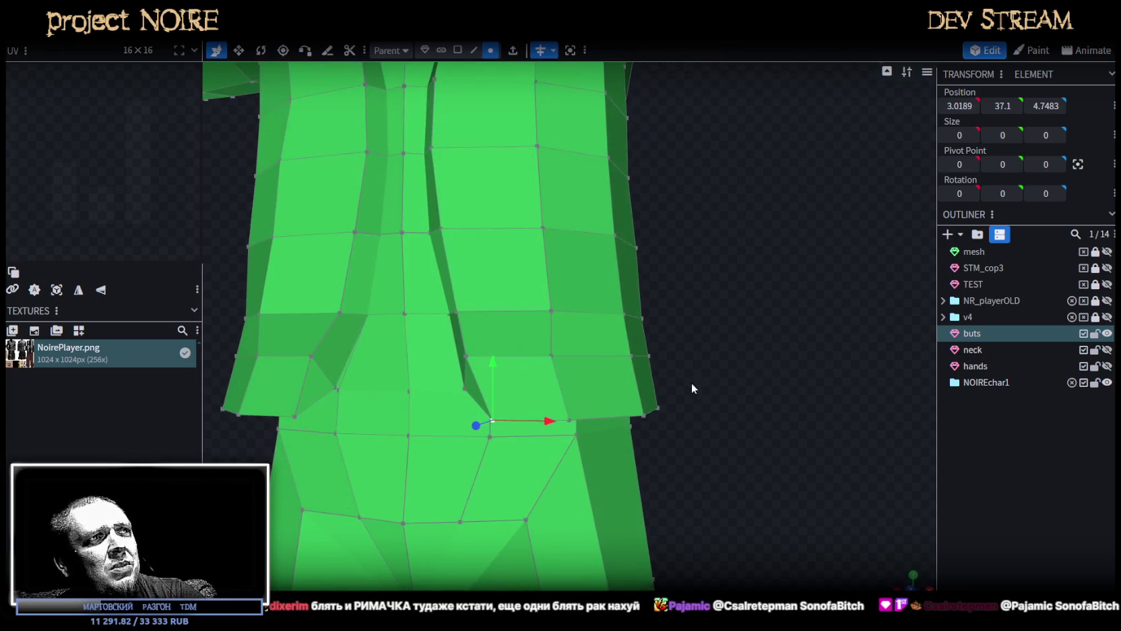
{"action": "left_click_drag", "start_coordinate": [552, 421], "coordinate": [580, 428]}
{"action": "mouse_move", "coordinate": [747, 377]}
{"action": "left_mouse_down"}
{"action": "mouse_move", "coordinate": [765, 345]}
{"action": "mouse_move", "coordinate": [693, 288]}
{"action": "mouse_move", "coordinate": [721, 298]}
{"action": "mouse_move", "coordinate": [778, 288]}
{"action": "mouse_move", "coordinate": [771, 254]}
{"action": "left_mouse_up"}
{"action": "mouse_move", "coordinate": [743, 353]}
{"action": "left_mouse_down"}
{"action": "mouse_move", "coordinate": [654, 438]}
{"action": "mouse_move", "coordinate": [585, 371]}
{"action": "left_mouse_up"}
{"action": "left_click_drag", "start_coordinate": [399, 345], "coordinate": [394, 341]}
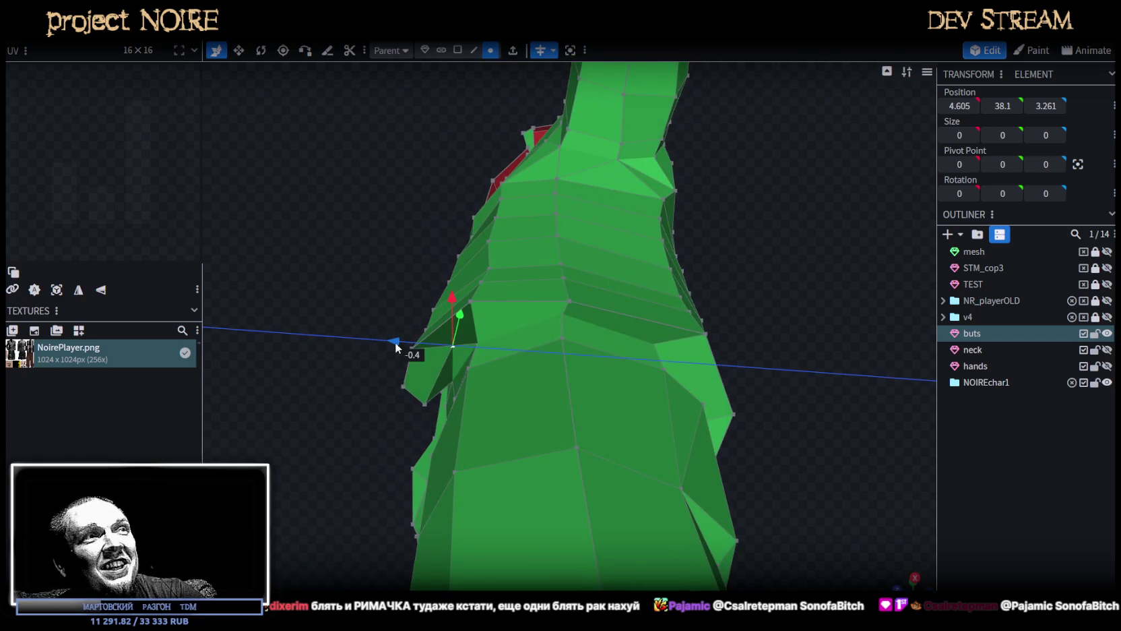
{"action": "left_click_drag", "start_coordinate": [353, 269], "coordinate": [591, 241]}
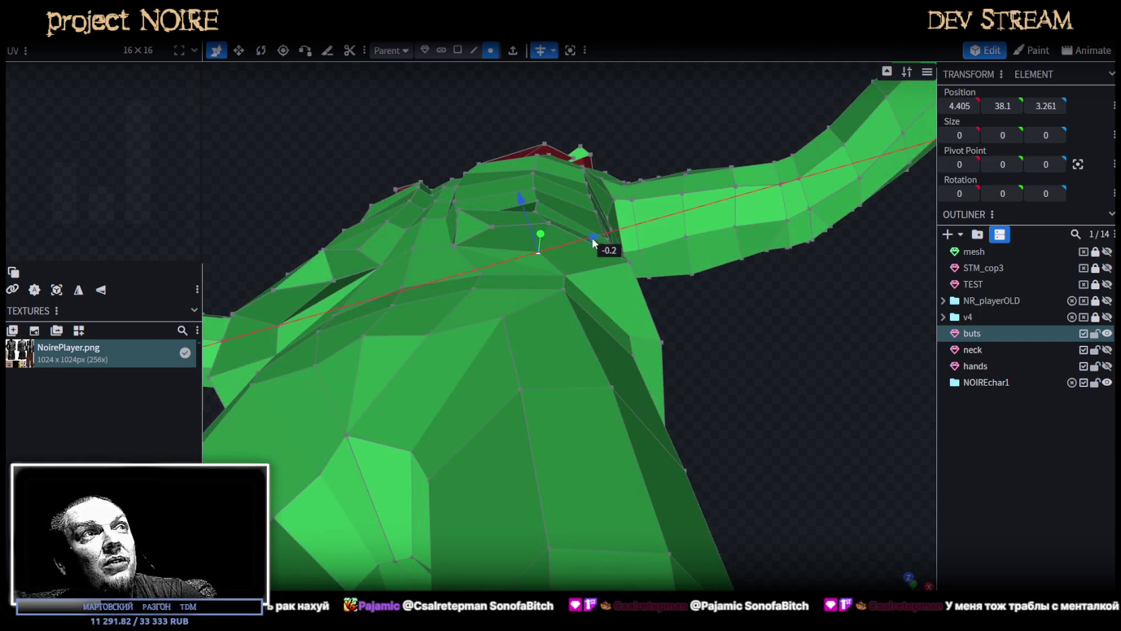
{"action": "left_click_drag", "start_coordinate": [827, 416], "coordinate": [869, 547]}
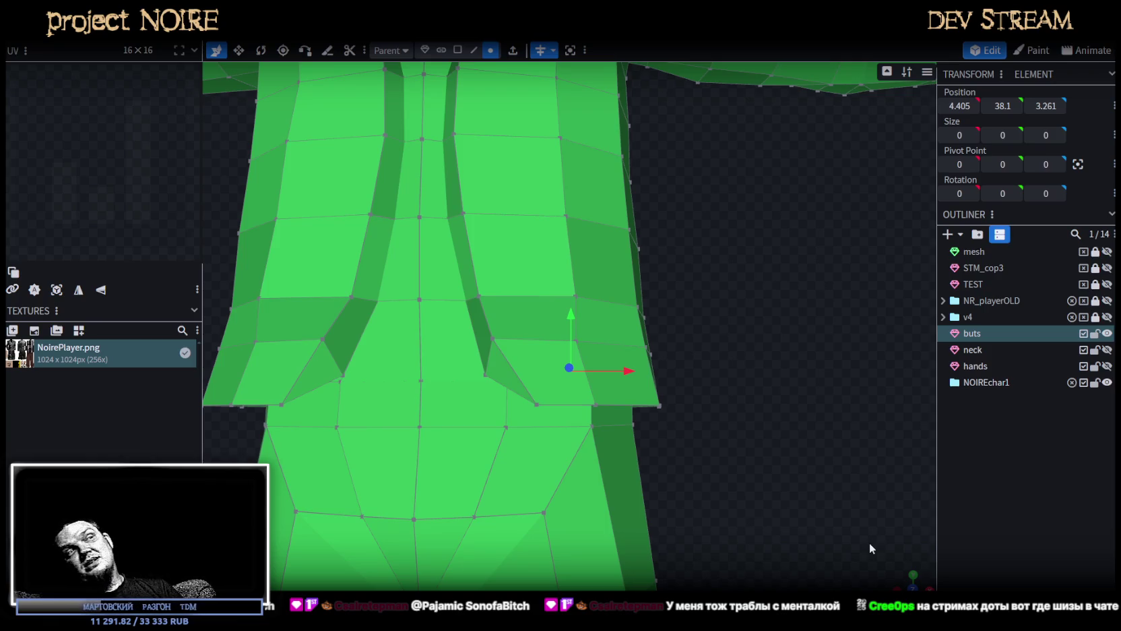
Nudge a vertex on the jacket's side outward by 0.1.
{"action": "left_click", "coordinate": [630, 334]}
{"action": "left_click", "coordinate": [628, 337]}
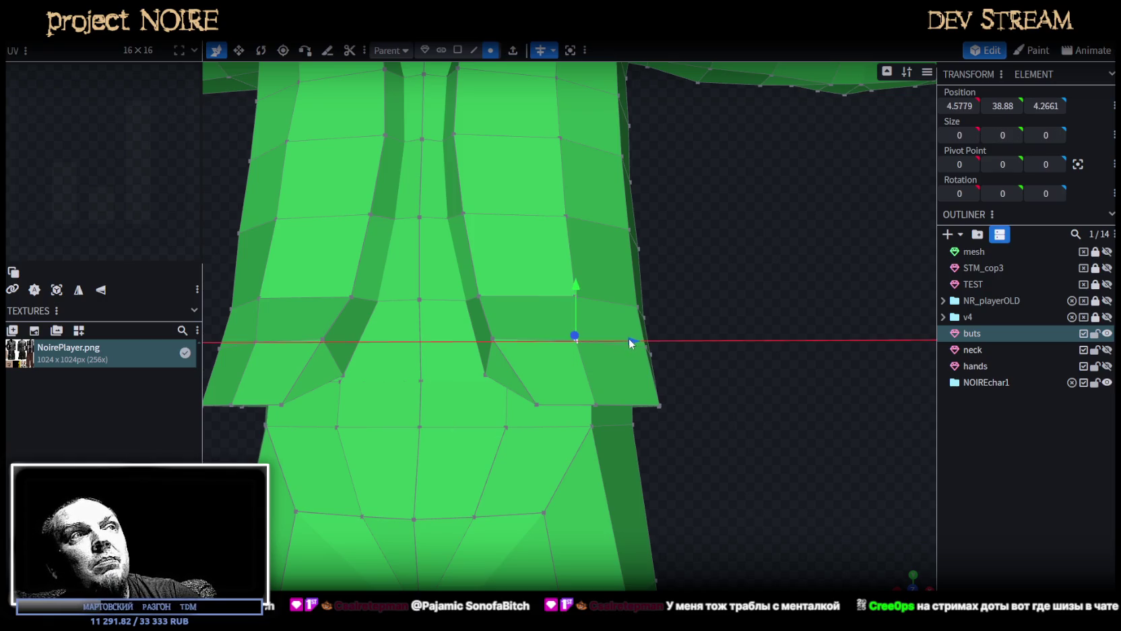
{"action": "left_click_drag", "start_coordinate": [639, 341], "coordinate": [631, 354]}
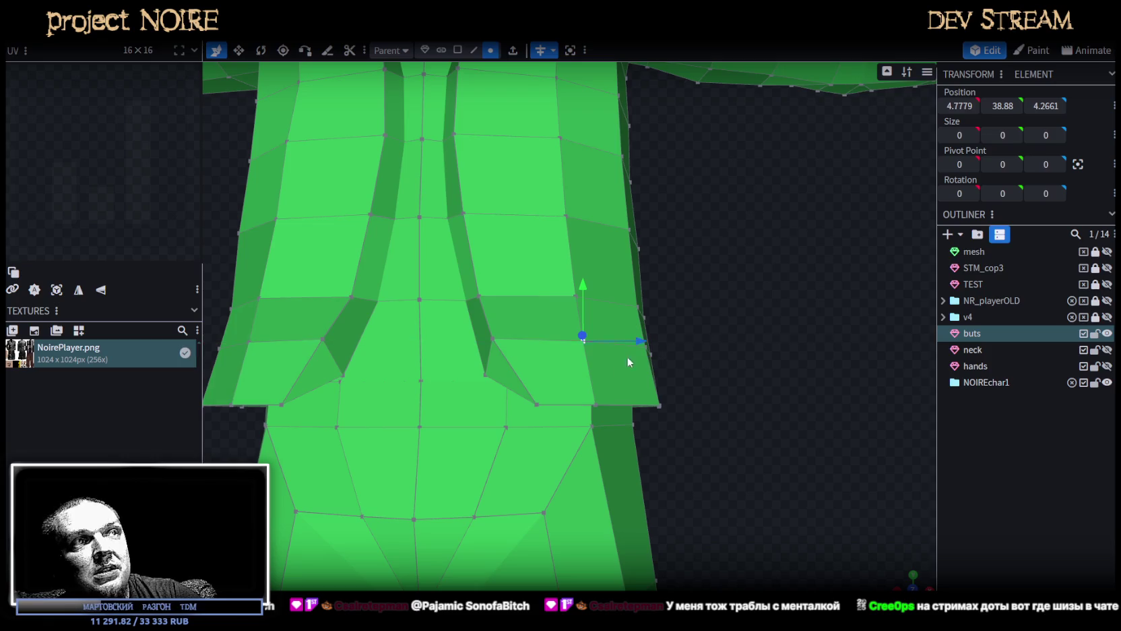
{"action": "left_click", "coordinate": [595, 404]}
{"action": "mouse_move", "coordinate": [749, 308]}
{"action": "left_mouse_down"}
{"action": "mouse_move", "coordinate": [744, 275]}
{"action": "mouse_move", "coordinate": [746, 424]}
{"action": "mouse_move", "coordinate": [783, 427]}
{"action": "left_mouse_up"}
{"action": "left_click", "coordinate": [595, 374]}
{"action": "mouse_move", "coordinate": [748, 377]}
{"action": "left_mouse_down"}
{"action": "mouse_move", "coordinate": [749, 349]}
{"action": "mouse_move", "coordinate": [785, 336]}
{"action": "mouse_move", "coordinate": [707, 350]}
{"action": "left_mouse_up"}
Push a side vertex forward by 0.1 and shift another slightly inward.
{"action": "mouse_move", "coordinate": [475, 87]}
{"action": "left_mouse_down"}
{"action": "mouse_move", "coordinate": [722, 353]}
{"action": "mouse_move", "coordinate": [582, 356]}
{"action": "mouse_move", "coordinate": [637, 364]}
{"action": "mouse_move", "coordinate": [519, 357]}
{"action": "left_mouse_up"}
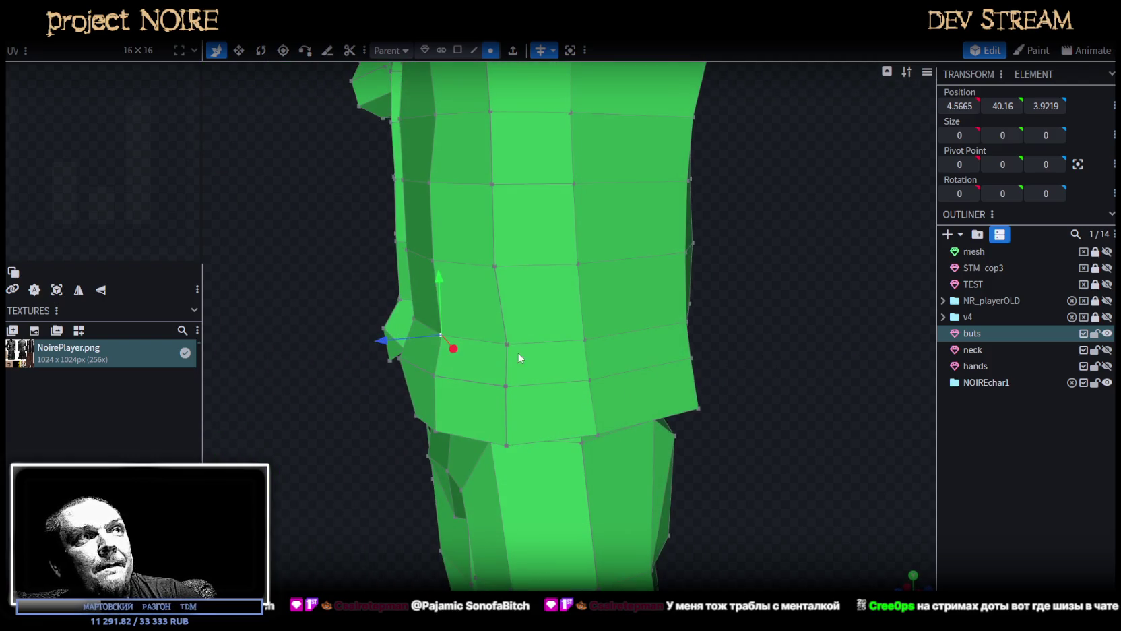
{"action": "left_click_drag", "start_coordinate": [736, 399], "coordinate": [796, 459]}
{"action": "left_click_drag", "start_coordinate": [499, 432], "coordinate": [495, 437]}
{"action": "mouse_move", "coordinate": [576, 439]}
{"action": "left_mouse_down"}
{"action": "mouse_move", "coordinate": [712, 451]}
{"action": "mouse_move", "coordinate": [791, 386]}
{"action": "left_mouse_up"}
{"action": "left_click_drag", "start_coordinate": [632, 271], "coordinate": [636, 278]}
{"action": "left_click_drag", "start_coordinate": [696, 326], "coordinate": [696, 326]}
{"action": "left_click", "coordinate": [569, 344]}
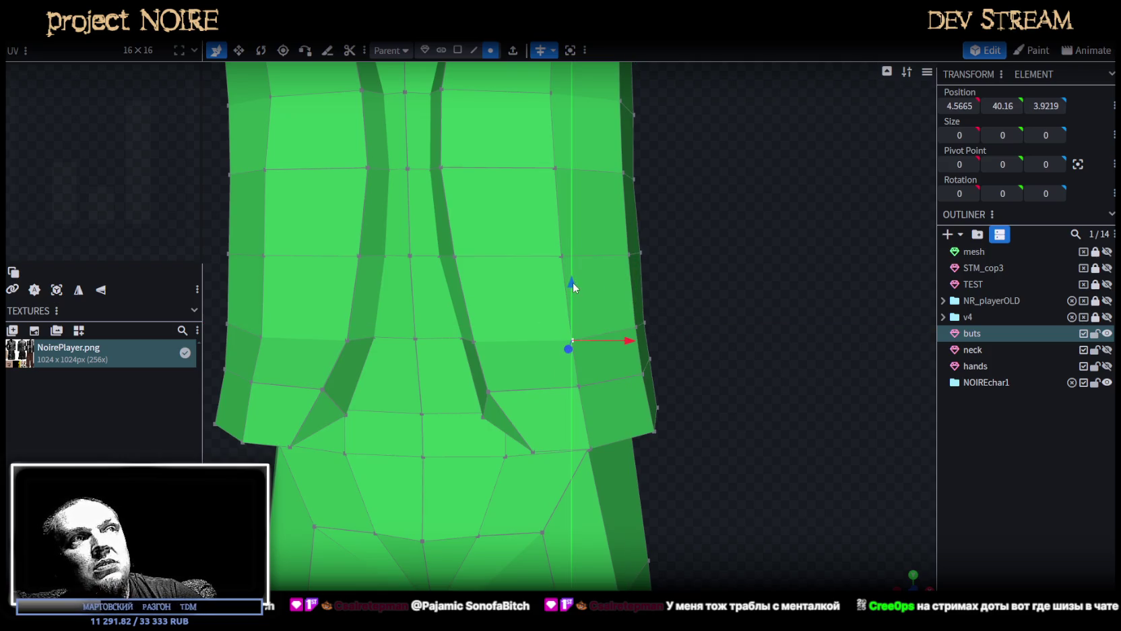
{"action": "left_click_drag", "start_coordinate": [739, 398], "coordinate": [571, 389]}
{"action": "left_click", "coordinate": [533, 319]}
{"action": "left_click_drag", "start_coordinate": [533, 318], "coordinate": [560, 458]}
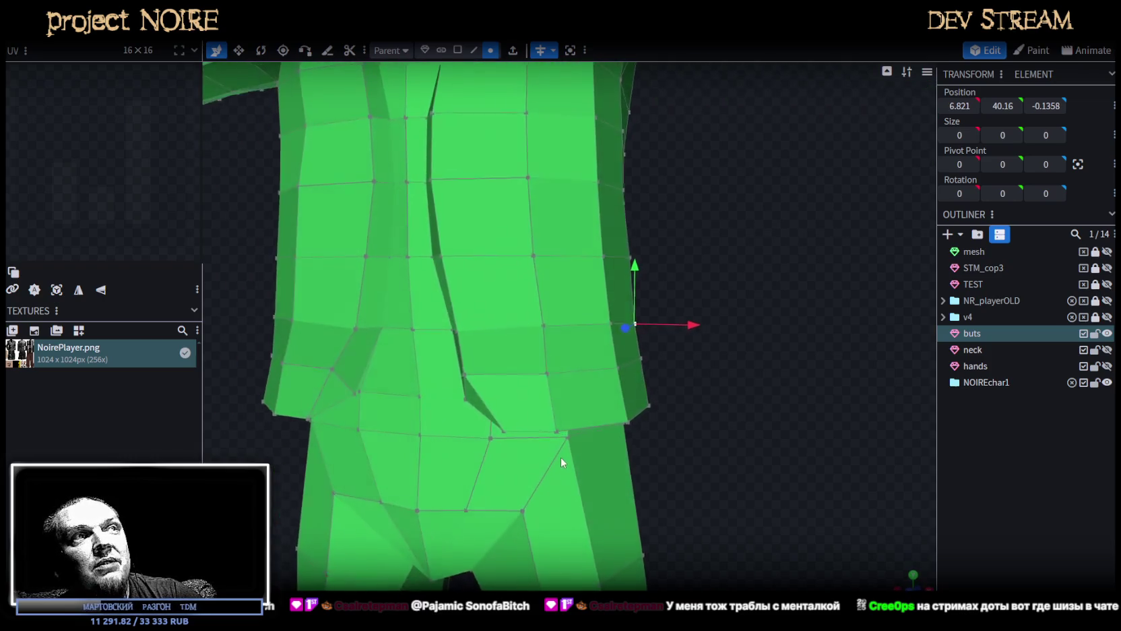
Select all the vertices of the waist loop around the torso.
{"action": "left_click", "coordinate": [548, 321]}
{"action": "left_click_drag", "start_coordinate": [783, 297], "coordinate": [525, 333]}
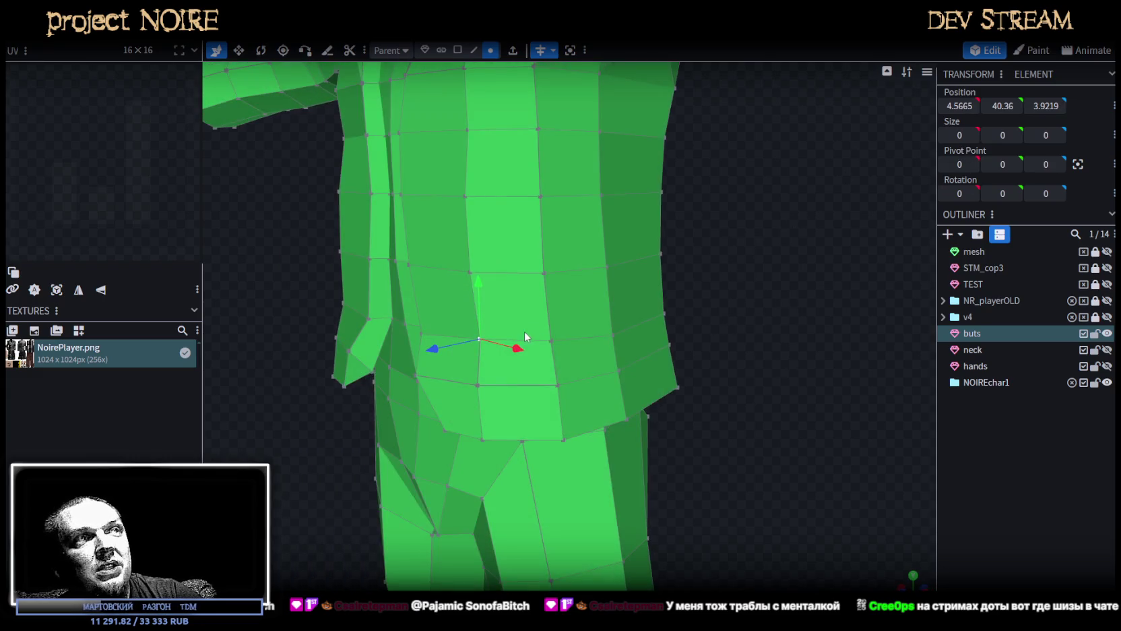
{"action": "left_click", "coordinate": [549, 339], "text": "shift"}
{"action": "left_click", "coordinate": [611, 337], "text": "shift"}
{"action": "mouse_move", "coordinate": [665, 313]}
{"action": "left_mouse_down"}
{"action": "mouse_move", "coordinate": [720, 338]}
{"action": "mouse_move", "coordinate": [603, 331]}
{"action": "left_mouse_up"}
{"action": "left_click", "coordinate": [621, 350], "text": "shift"}
{"action": "left_click", "coordinate": [726, 347], "text": "shift"}
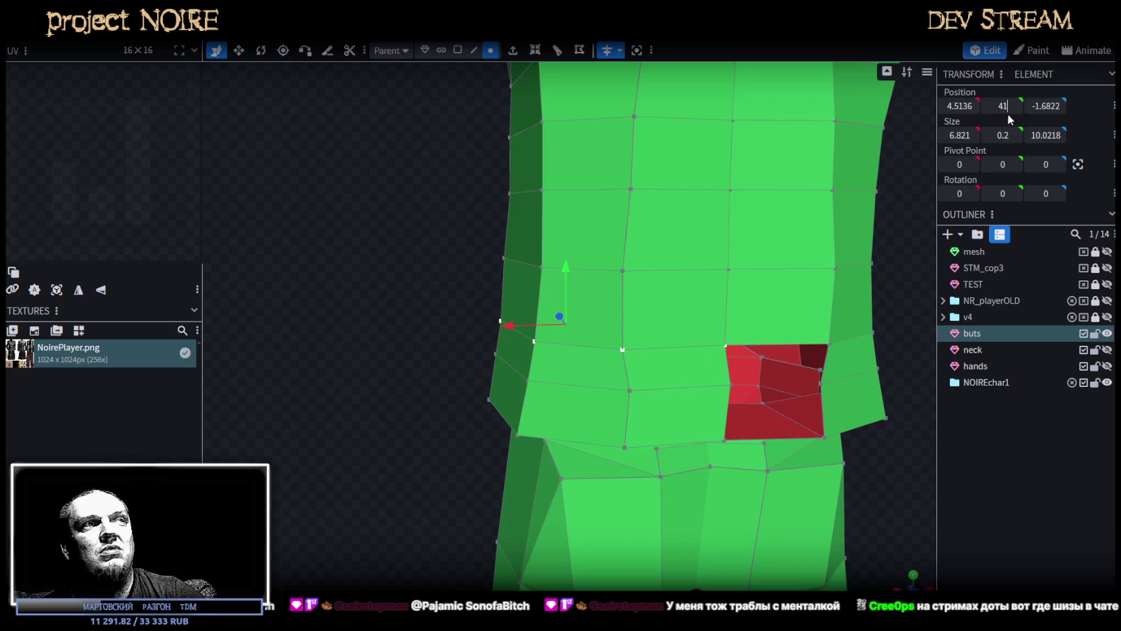
Flatten the waist loop to one height and lower it by 0.5.
{"action": "key", "text": "Return"}
{"action": "left_click_drag", "start_coordinate": [566, 262], "coordinate": [566, 270]}
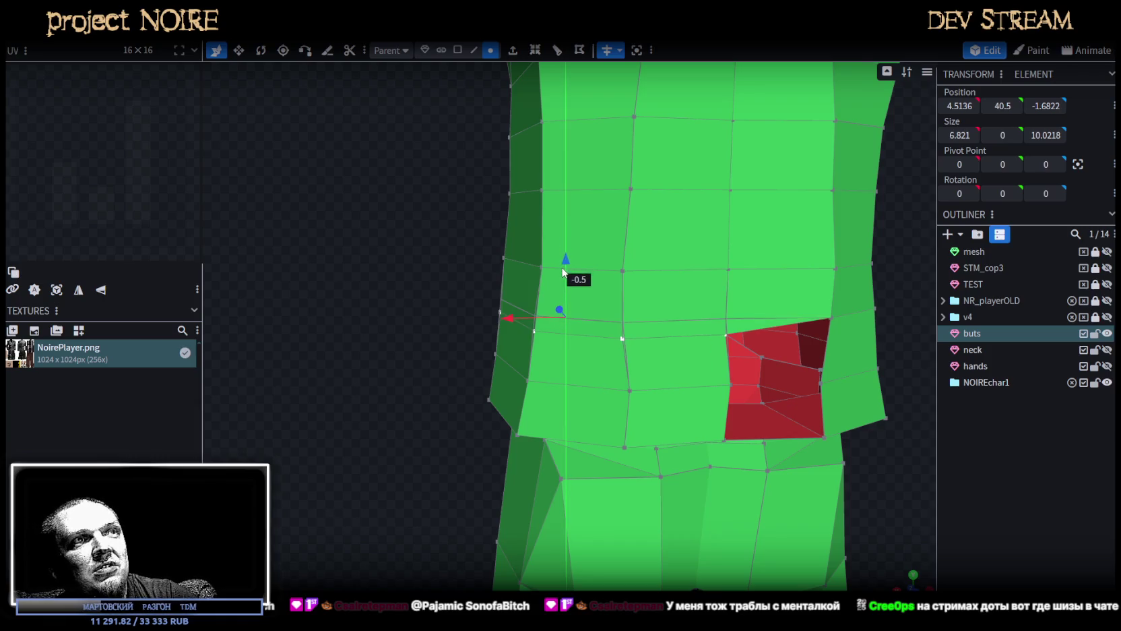
{"action": "key", "text": "KP_1"}
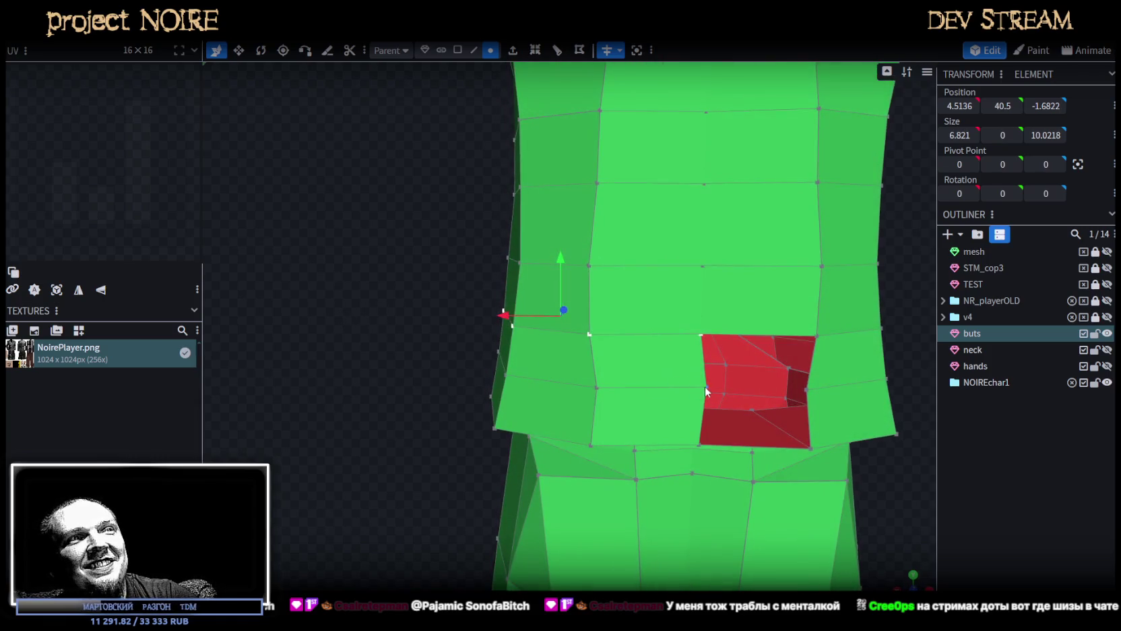
Try centring the vertex beside the red gap at 0, then undo it.
{"action": "left_click", "coordinate": [706, 387]}
{"action": "type", "text": "0"}
{"action": "key", "text": "Return"}
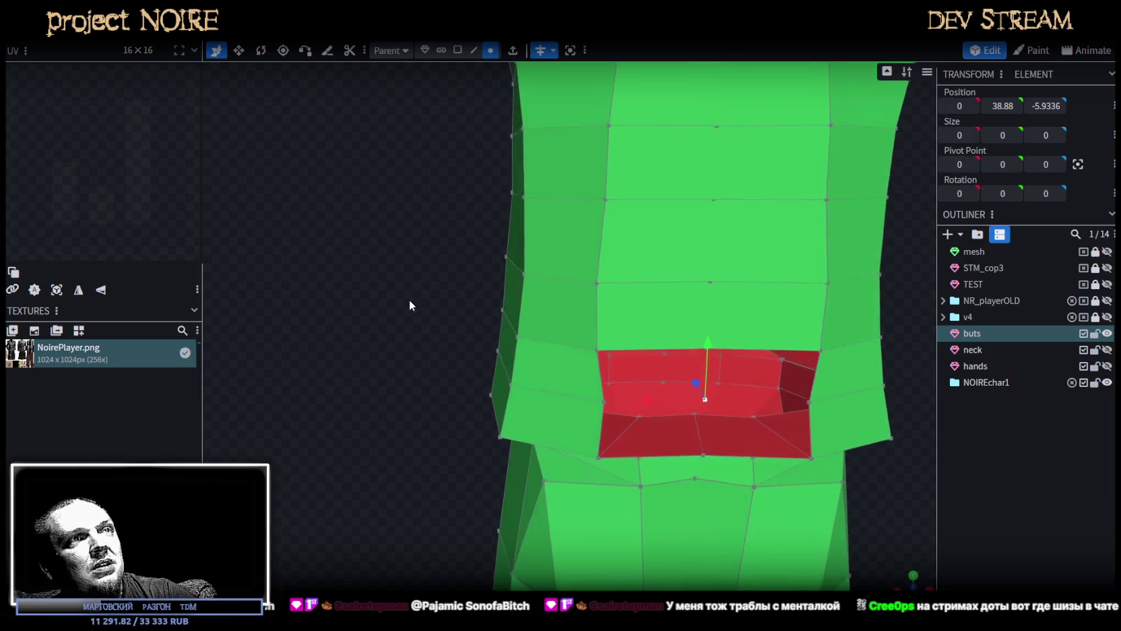
{"action": "left_click_drag", "start_coordinate": [413, 290], "coordinate": [396, 292]}
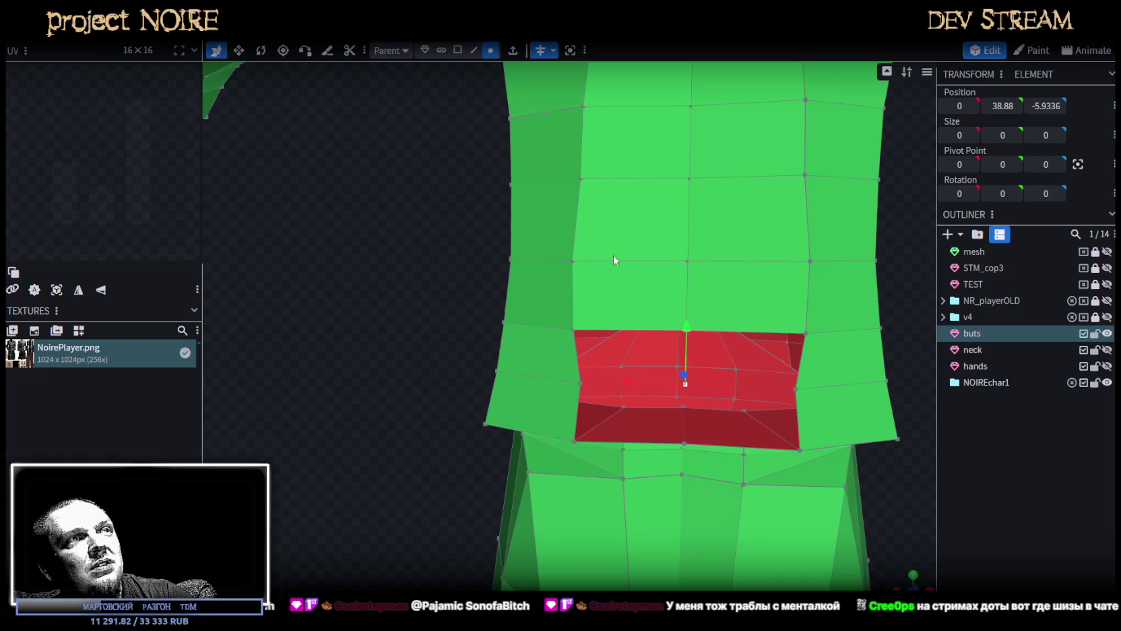
{"action": "key", "text": "ctrl+z"}
{"action": "mouse_move", "coordinate": [411, 291]}
{"action": "left_mouse_down"}
{"action": "mouse_move", "coordinate": [364, 258]}
{"action": "mouse_move", "coordinate": [475, 308]}
{"action": "left_mouse_up"}
Slide the gap's neighbouring edge by 0.2 and push the corner vertex to close the gap.
{"action": "left_click", "coordinate": [474, 49]}
{"action": "left_click", "coordinate": [558, 332]}
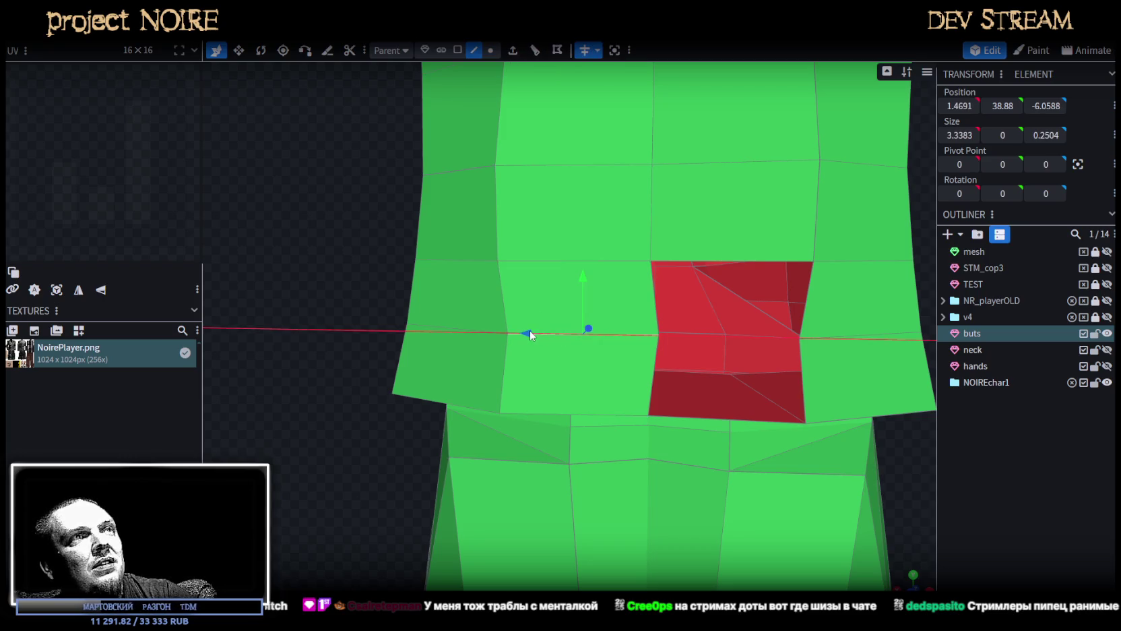
{"action": "left_click_drag", "start_coordinate": [530, 333], "coordinate": [515, 332]}
{"action": "left_click_drag", "start_coordinate": [279, 251], "coordinate": [219, 270]}
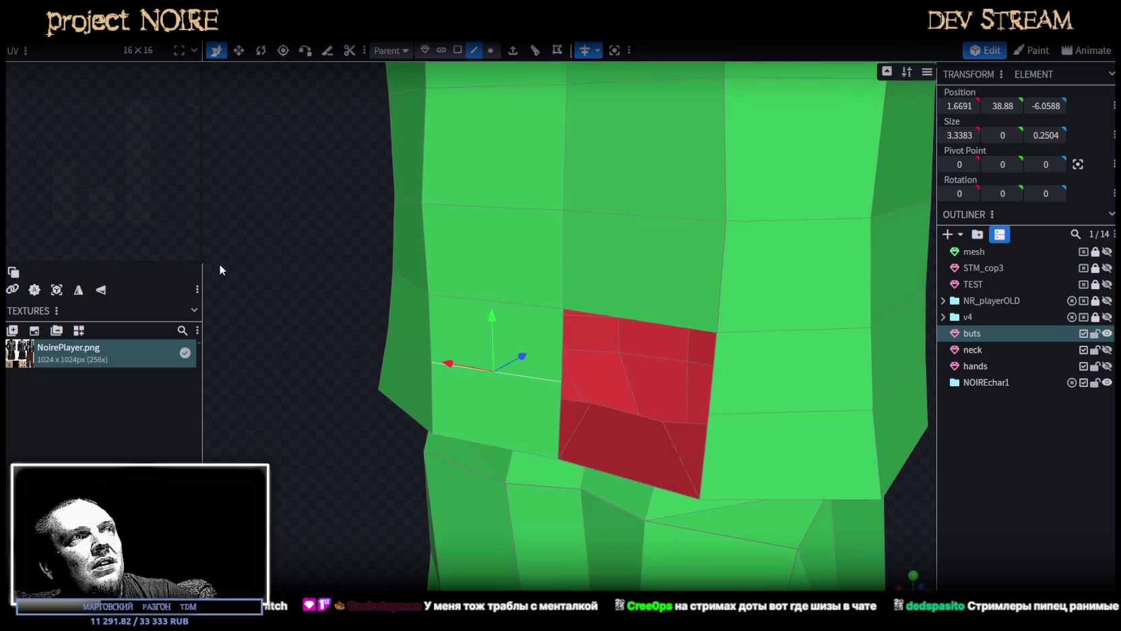
{"action": "left_click", "coordinate": [490, 51]}
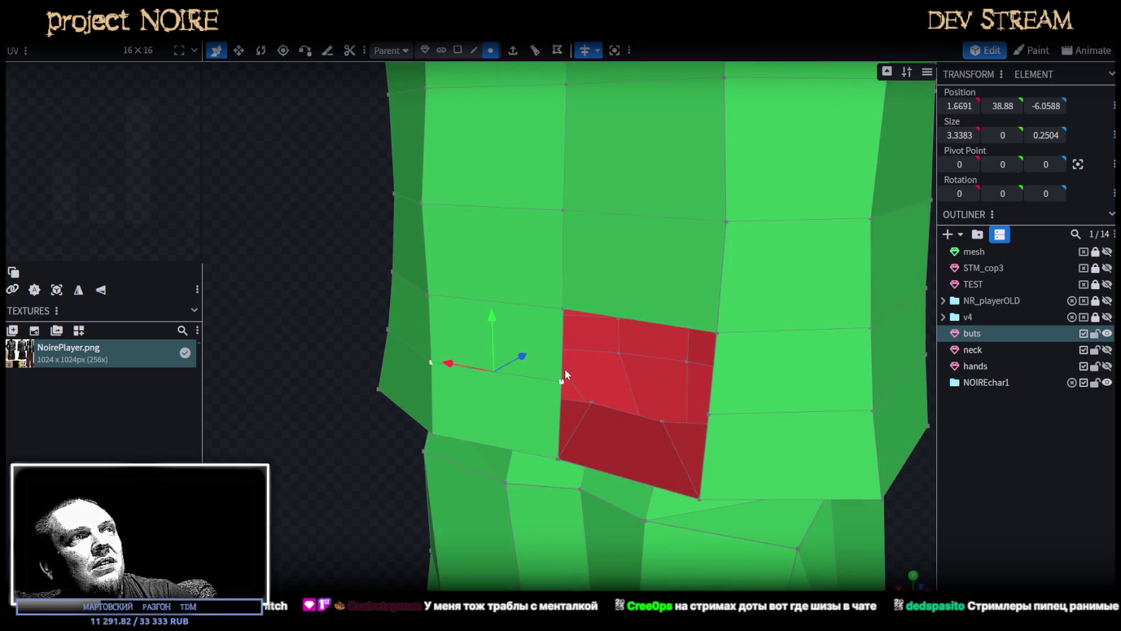
{"action": "left_click", "coordinate": [564, 371]}
{"action": "left_click_drag", "start_coordinate": [588, 364], "coordinate": [589, 363]}
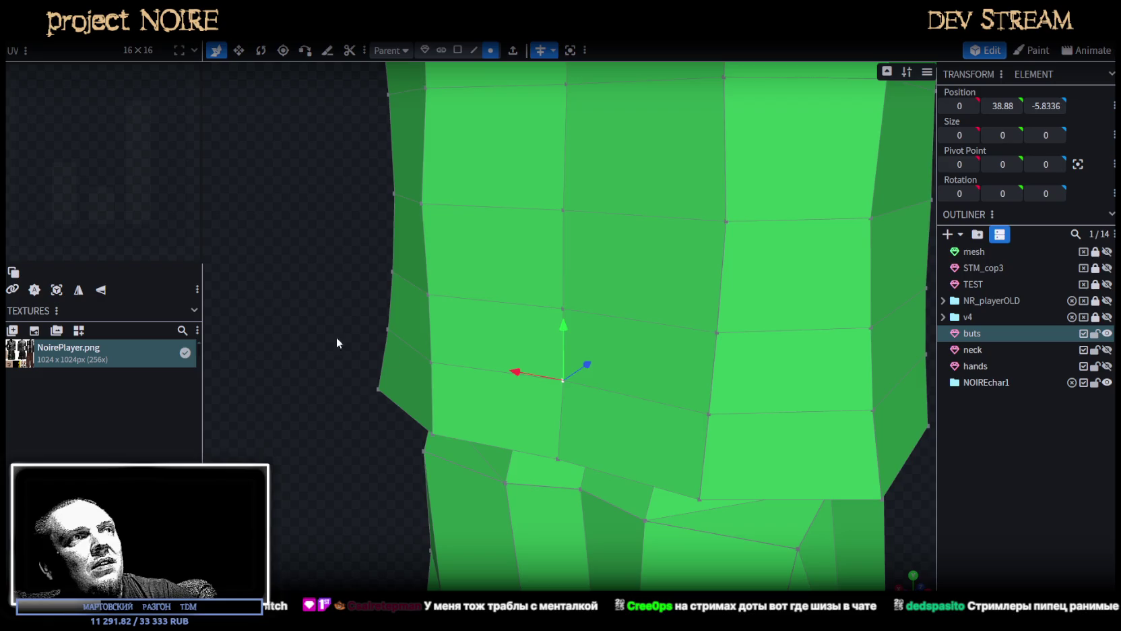
{"action": "left_click_drag", "start_coordinate": [336, 336], "coordinate": [577, 252]}
{"action": "left_click", "coordinate": [545, 254]}
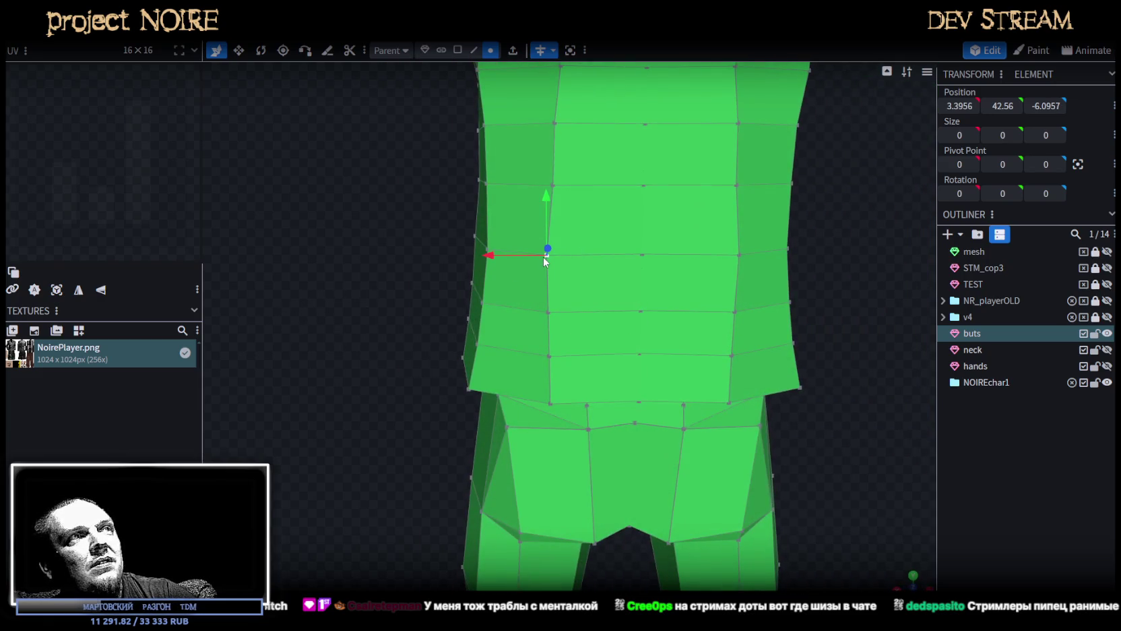
Nudge individual jacket side vertices along X and in depth.
{"action": "left_click_drag", "start_coordinate": [489, 257], "coordinate": [492, 257]}
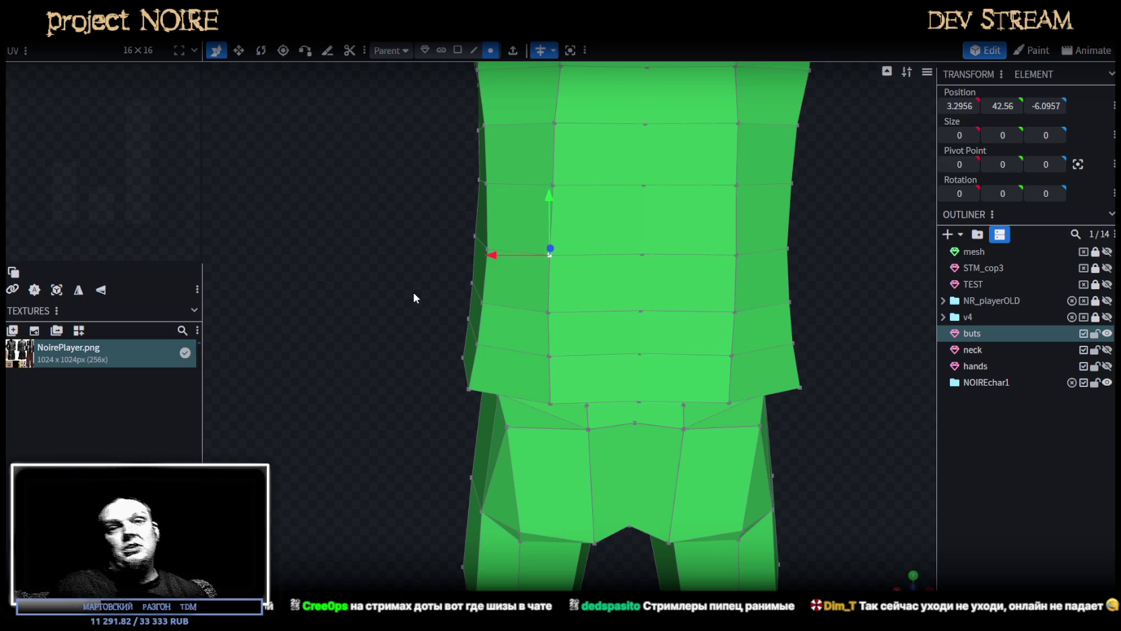
{"action": "mouse_move", "coordinate": [455, 302]}
{"action": "left_mouse_down"}
{"action": "mouse_move", "coordinate": [405, 354]}
{"action": "mouse_move", "coordinate": [414, 273]}
{"action": "mouse_move", "coordinate": [564, 340]}
{"action": "mouse_move", "coordinate": [497, 339]}
{"action": "left_mouse_up"}
{"action": "left_click", "coordinate": [556, 301]}
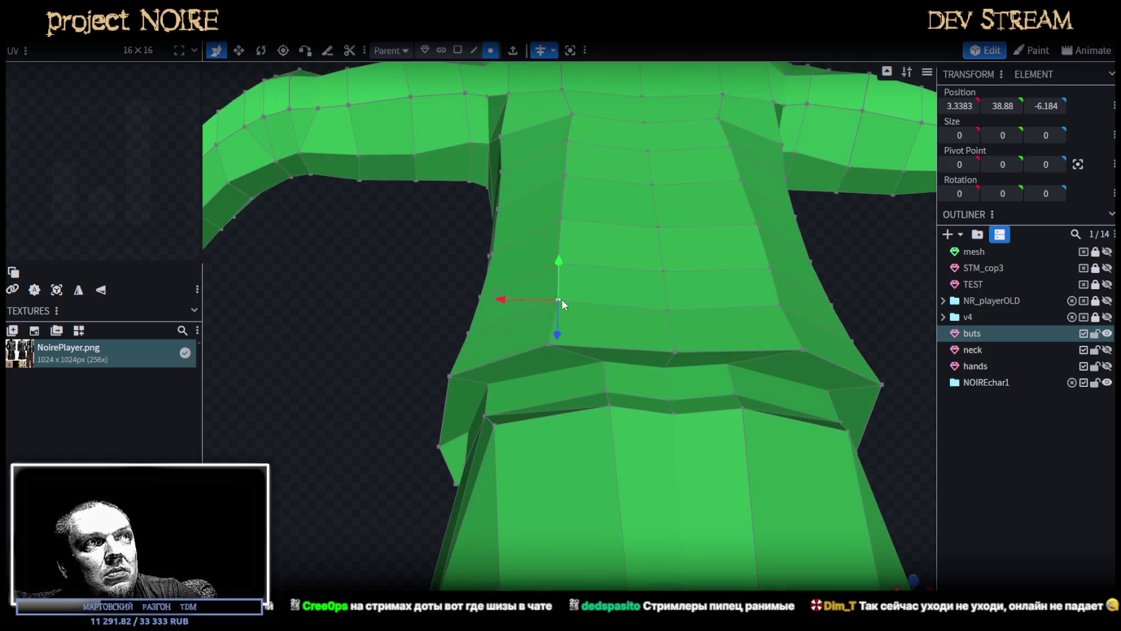
{"action": "mouse_move", "coordinate": [505, 300]}
{"action": "left_mouse_down"}
{"action": "mouse_move", "coordinate": [513, 310]}
{"action": "mouse_move", "coordinate": [401, 412]}
{"action": "mouse_move", "coordinate": [580, 378]}
{"action": "mouse_move", "coordinate": [500, 383]}
{"action": "mouse_move", "coordinate": [487, 373]}
{"action": "mouse_move", "coordinate": [497, 327]}
{"action": "mouse_move", "coordinate": [520, 356]}
{"action": "mouse_move", "coordinate": [733, 292]}
{"action": "left_mouse_up"}
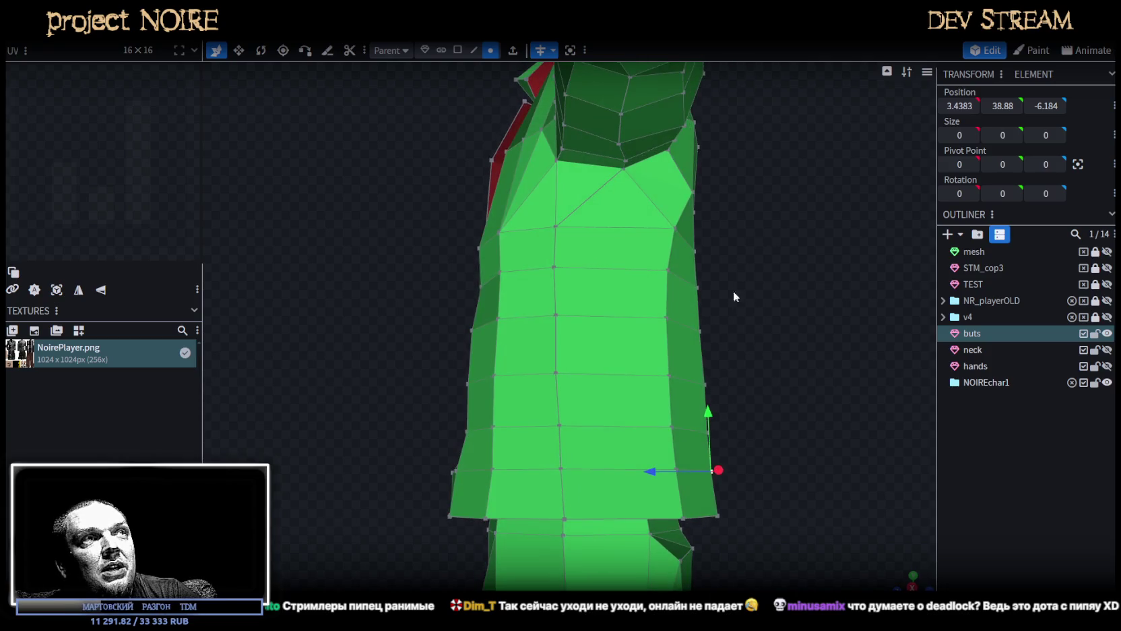
{"action": "left_click", "coordinate": [557, 227]}
{"action": "left_click_drag", "start_coordinate": [508, 227], "coordinate": [546, 265]}
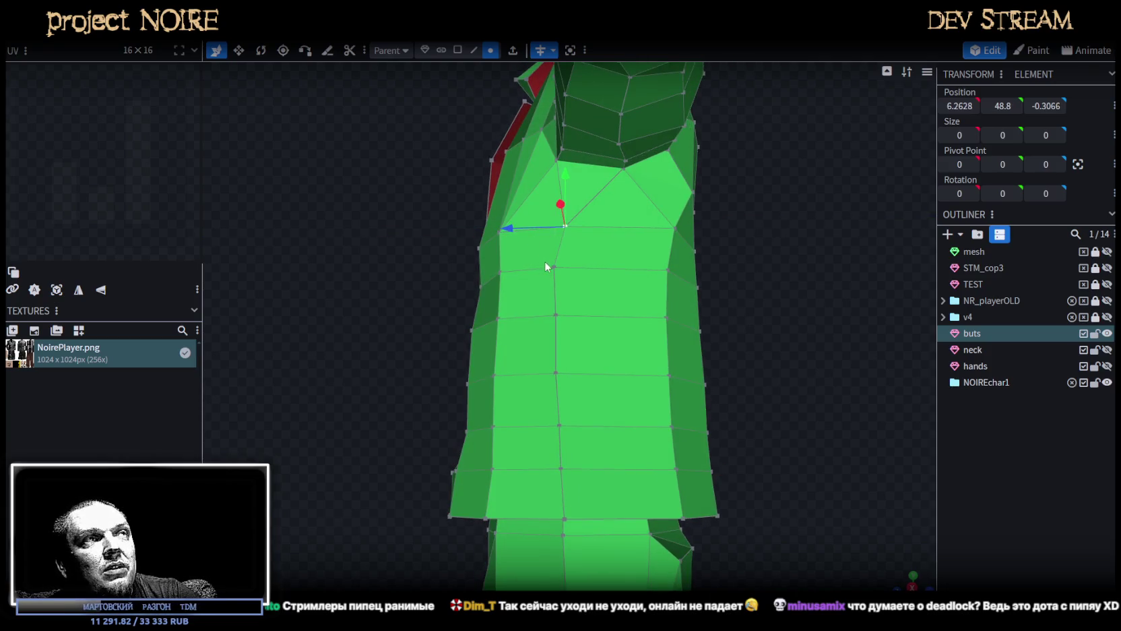
Select the side-seam vertices top to bottom and push them back by 0.5 and more.
{"action": "left_click", "coordinate": [555, 314], "text": "shift"}
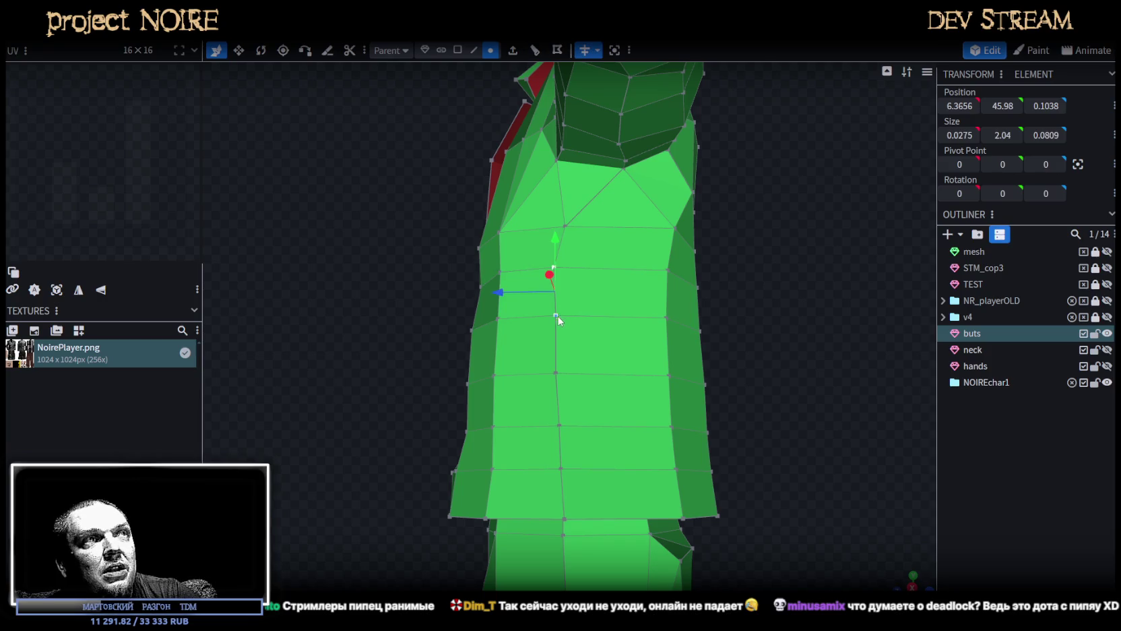
{"action": "left_click", "coordinate": [555, 372], "text": "shift"}
{"action": "left_click", "coordinate": [559, 425], "text": "shift"}
{"action": "left_click", "coordinate": [560, 468], "text": "shift"}
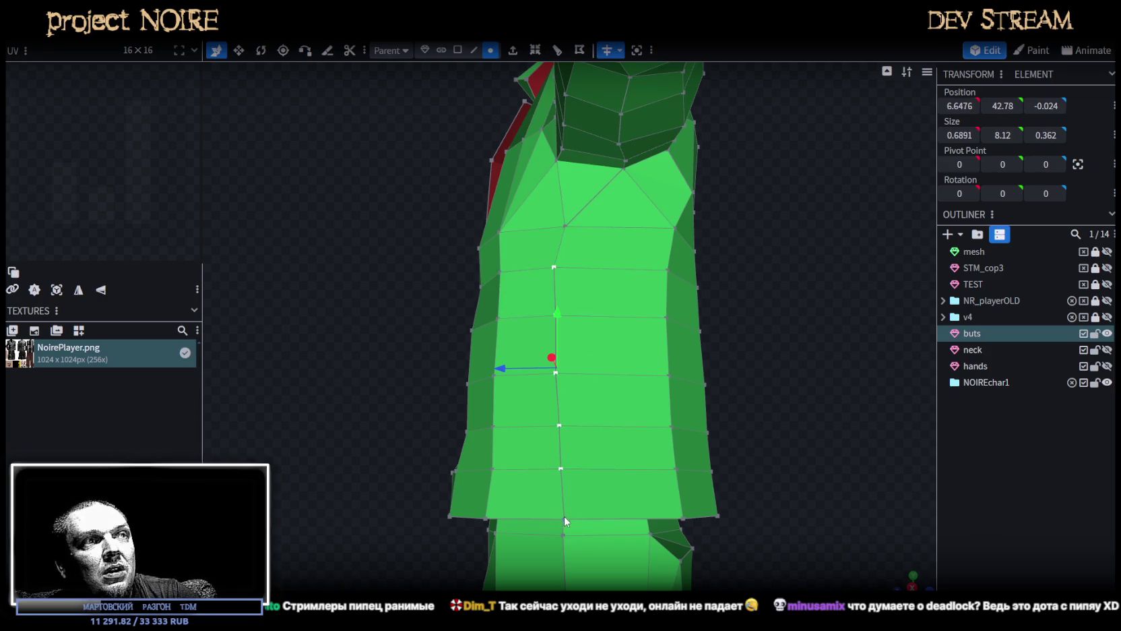
{"action": "left_click", "coordinate": [564, 517], "text": "shift"}
{"action": "left_click_drag", "start_coordinate": [774, 362], "coordinate": [790, 347]}
{"action": "left_click_drag", "start_coordinate": [496, 333], "coordinate": [511, 333]}
{"action": "left_click", "coordinate": [563, 242], "text": "shift"}
{"action": "left_click_drag", "start_coordinate": [528, 323], "coordinate": [520, 324]}
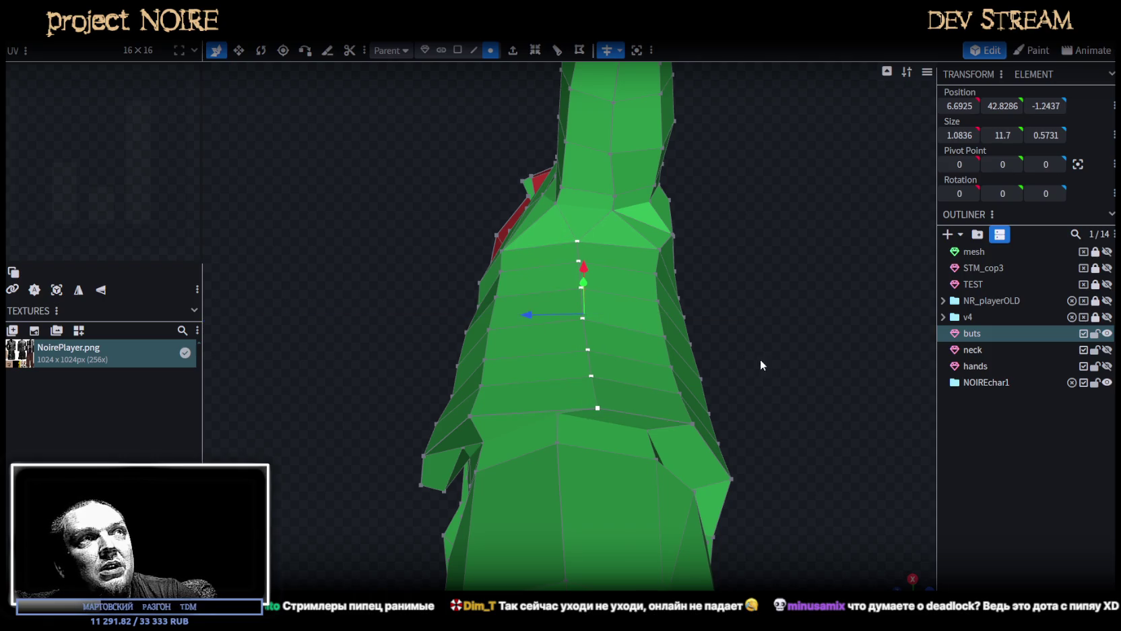
{"action": "left_click_drag", "start_coordinate": [760, 359], "coordinate": [697, 348]}
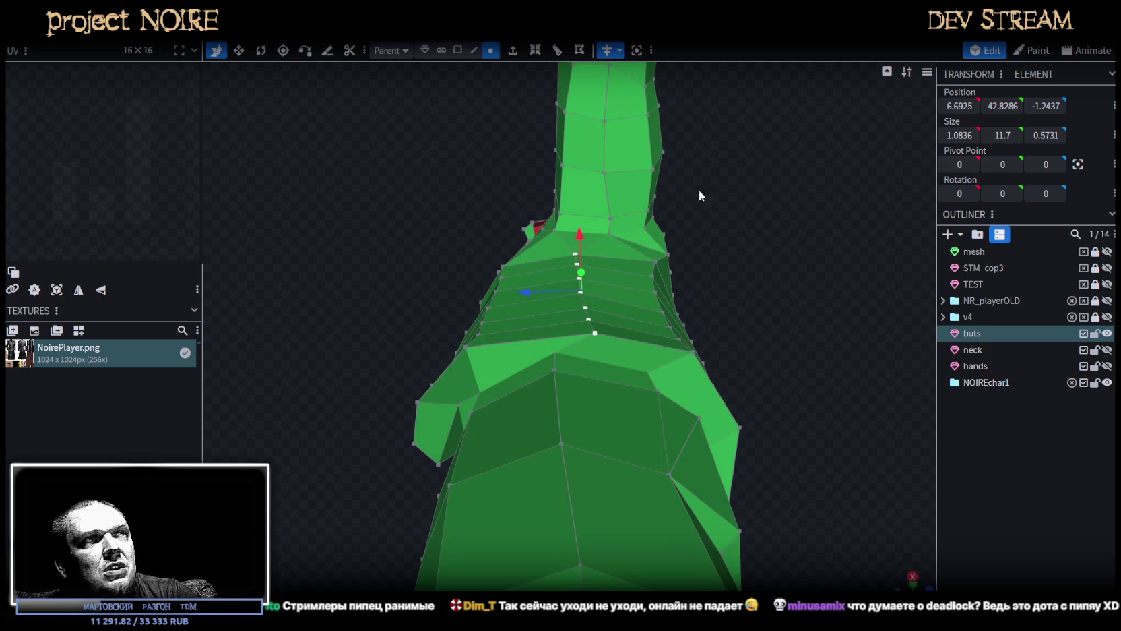
Move a lower jacket-side edge and a side vertex back in depth.
{"action": "left_click", "coordinate": [554, 361]}
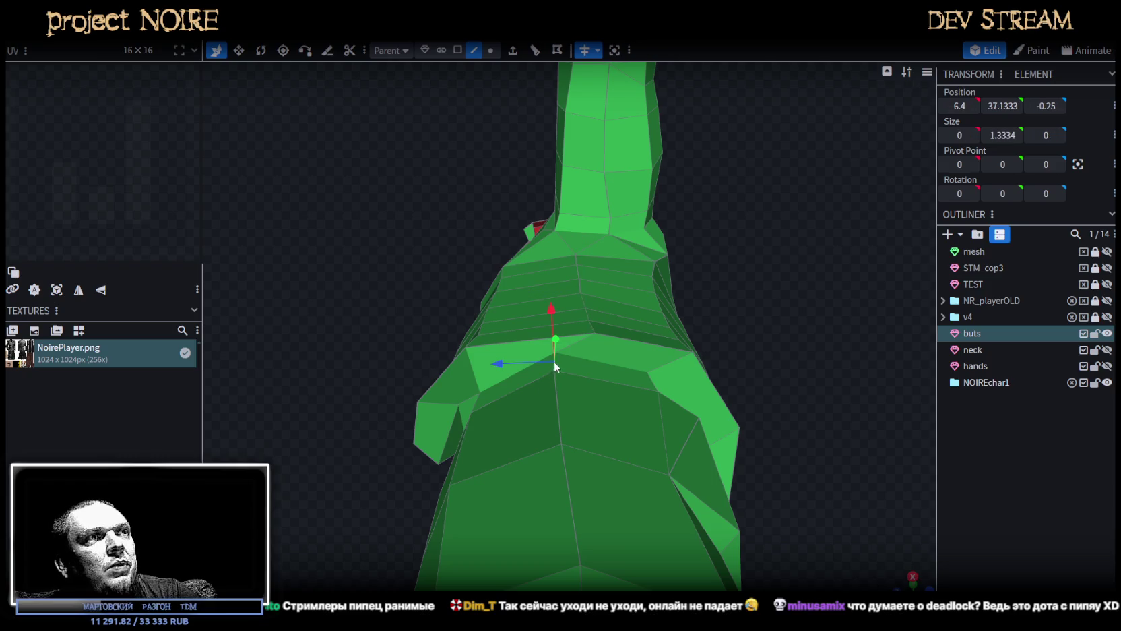
{"action": "left_click_drag", "start_coordinate": [503, 361], "coordinate": [523, 363]}
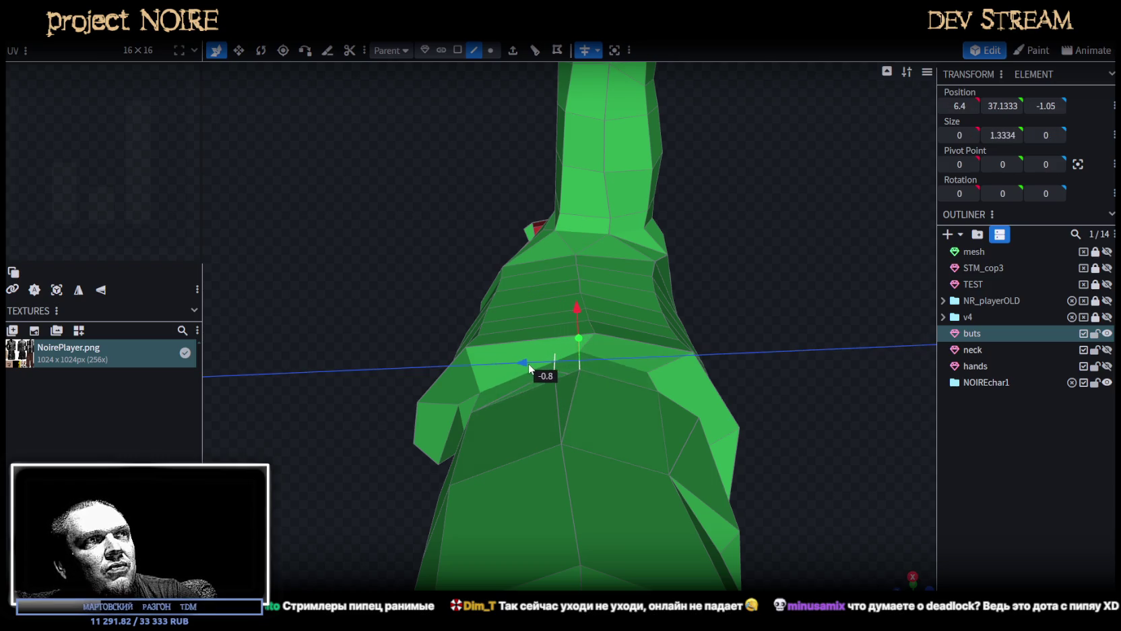
{"action": "left_click_drag", "start_coordinate": [785, 318], "coordinate": [791, 322]}
{"action": "left_click", "coordinate": [492, 54]}
{"action": "left_click", "coordinate": [592, 393]}
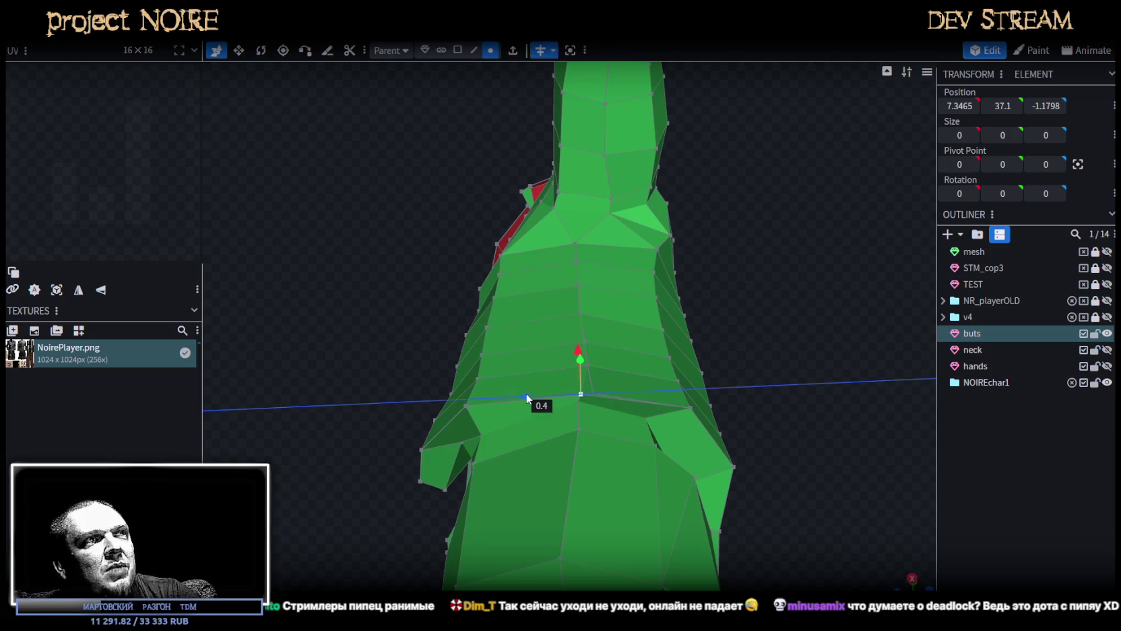
{"action": "left_click_drag", "start_coordinate": [532, 398], "coordinate": [527, 398]}
{"action": "mouse_move", "coordinate": [844, 363]}
{"action": "left_mouse_down"}
{"action": "mouse_move", "coordinate": [738, 450]}
{"action": "mouse_move", "coordinate": [420, 322]}
{"action": "mouse_move", "coordinate": [406, 362]}
{"action": "left_mouse_up"}
Nudge the front seam vertices of the jacket slightly in depth.
{"action": "left_click", "coordinate": [622, 437], "text": "shift"}
{"action": "mouse_move", "coordinate": [622, 438]}
{"action": "left_mouse_down"}
{"action": "mouse_move", "coordinate": [471, 405]}
{"action": "mouse_move", "coordinate": [638, 444]}
{"action": "left_mouse_up"}
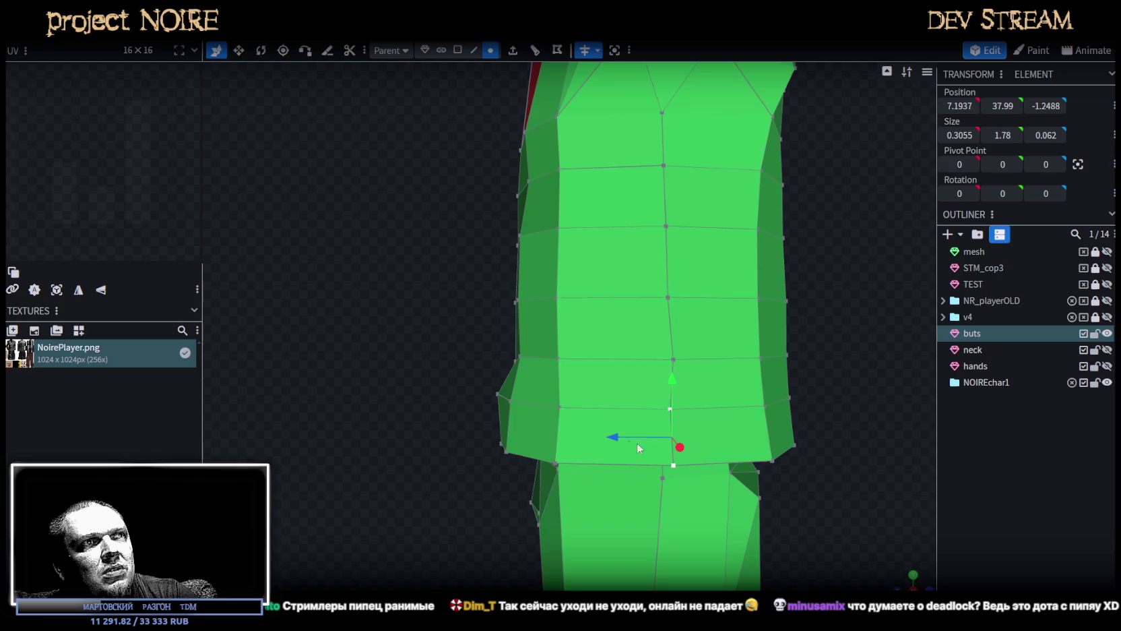
{"action": "left_click", "coordinate": [674, 466]}
{"action": "right_click_drag", "start_coordinate": [826, 474], "coordinate": [774, 398]}
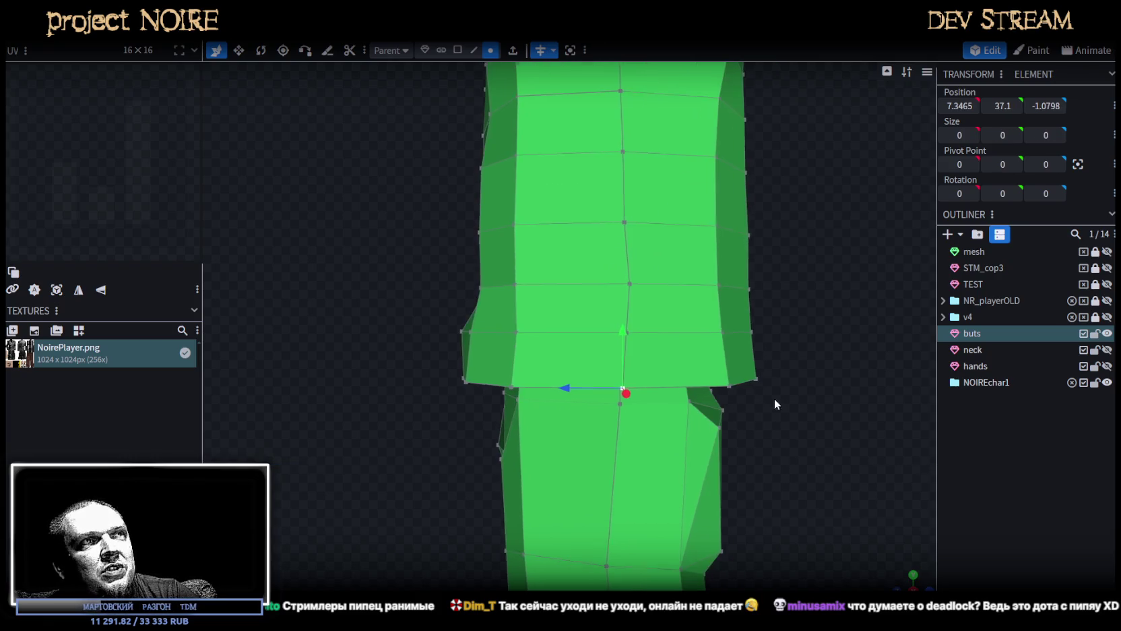
{"action": "left_click", "coordinate": [629, 286]}
{"action": "left_click_drag", "start_coordinate": [575, 286], "coordinate": [574, 289]}
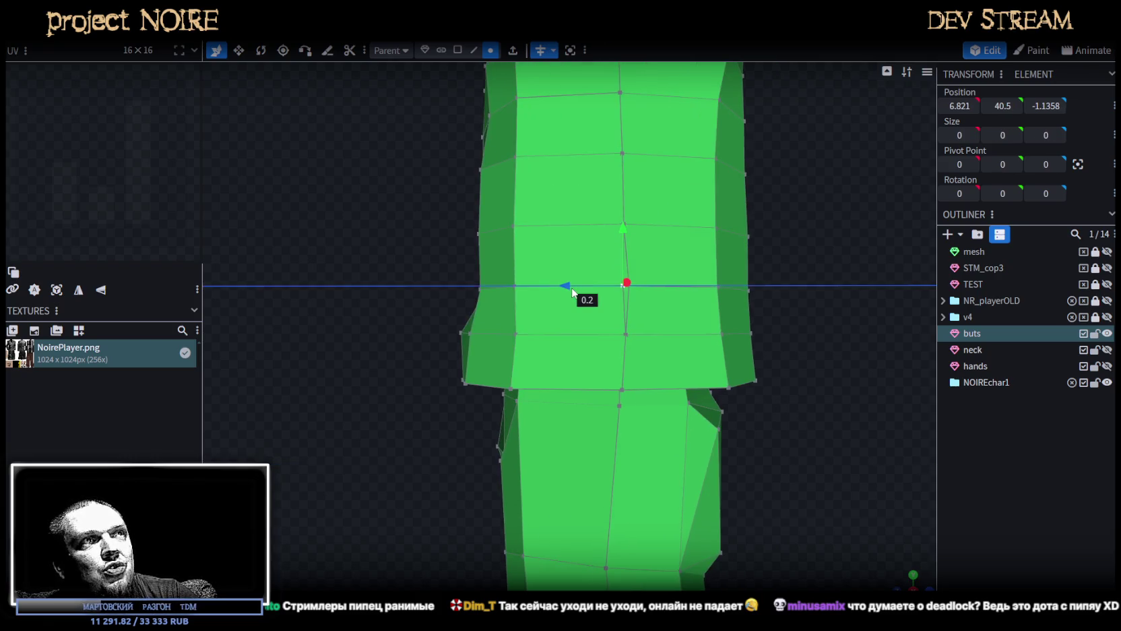
{"action": "mouse_move", "coordinate": [644, 341]}
{"action": "left_mouse_down"}
{"action": "mouse_move", "coordinate": [792, 364]}
{"action": "mouse_move", "coordinate": [575, 405]}
{"action": "mouse_move", "coordinate": [790, 390]}
{"action": "mouse_move", "coordinate": [726, 401]}
{"action": "mouse_move", "coordinate": [856, 406]}
{"action": "mouse_move", "coordinate": [479, 386]}
{"action": "mouse_move", "coordinate": [870, 365]}
{"action": "mouse_move", "coordinate": [657, 361]}
{"action": "mouse_move", "coordinate": [691, 376]}
{"action": "left_mouse_up"}
{"action": "left_click", "coordinate": [625, 406]}
{"action": "scroll", "coordinate": [542, 382], "scroll_direction": "up", "scroll_amount": 3}
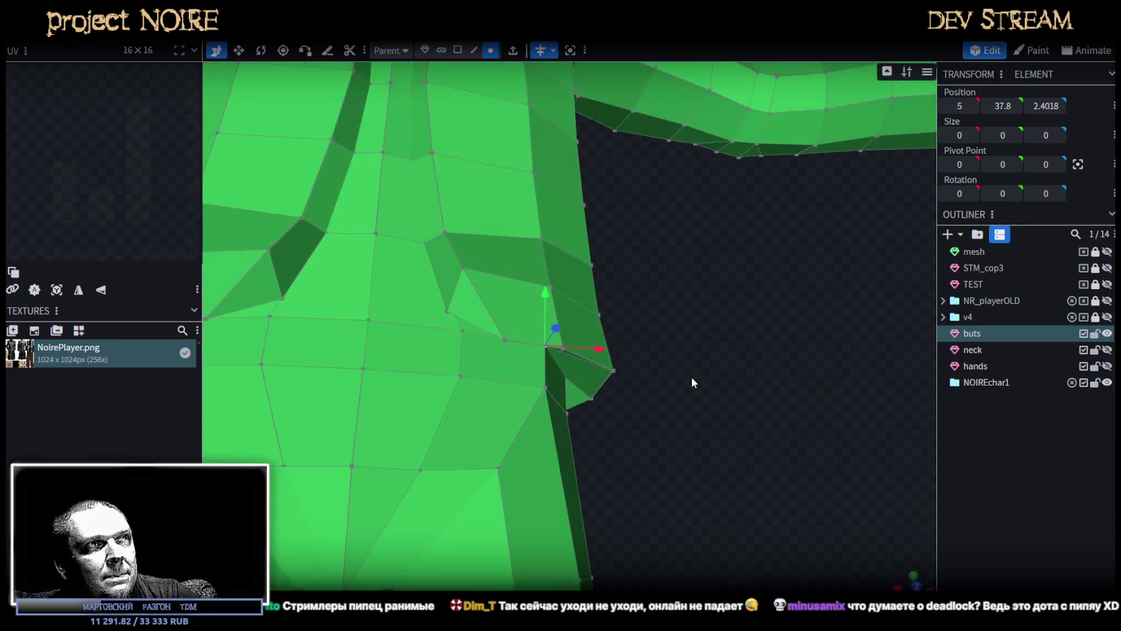
Pull the underarm vertex inward along X and pick a jacket side-edge vertex.
{"action": "mouse_move", "coordinate": [547, 302]}
{"action": "left_mouse_down"}
{"action": "mouse_move", "coordinate": [673, 355]}
{"action": "mouse_move", "coordinate": [619, 350]}
{"action": "mouse_move", "coordinate": [587, 375]}
{"action": "mouse_move", "coordinate": [670, 338]}
{"action": "mouse_move", "coordinate": [598, 325]}
{"action": "left_mouse_up"}
{"action": "scroll", "coordinate": [679, 376], "scroll_direction": "up", "scroll_amount": 3}
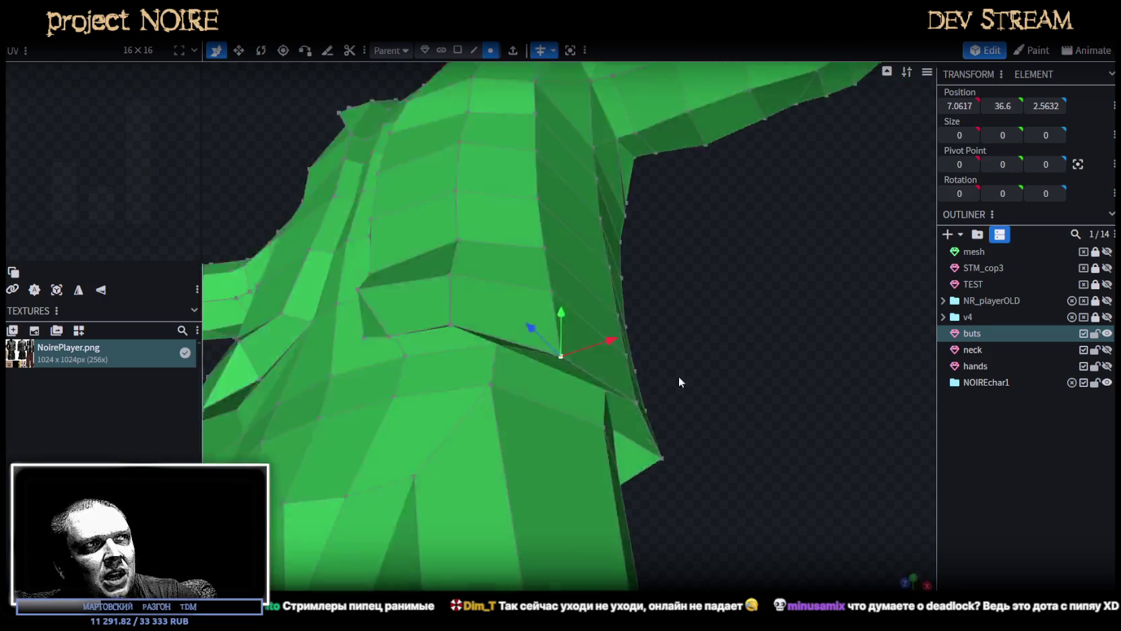
{"action": "scroll", "coordinate": [696, 403], "scroll_direction": "up", "scroll_amount": 2}
{"action": "mouse_move", "coordinate": [655, 401]}
{"action": "left_mouse_down"}
{"action": "mouse_move", "coordinate": [704, 347]}
{"action": "mouse_move", "coordinate": [702, 373]}
{"action": "mouse_move", "coordinate": [777, 348]}
{"action": "left_mouse_up"}
{"action": "mouse_move", "coordinate": [658, 350]}
{"action": "left_mouse_down"}
{"action": "mouse_move", "coordinate": [433, 303]}
{"action": "mouse_move", "coordinate": [430, 277]}
{"action": "left_mouse_up"}
{"action": "left_click", "coordinate": [528, 362]}
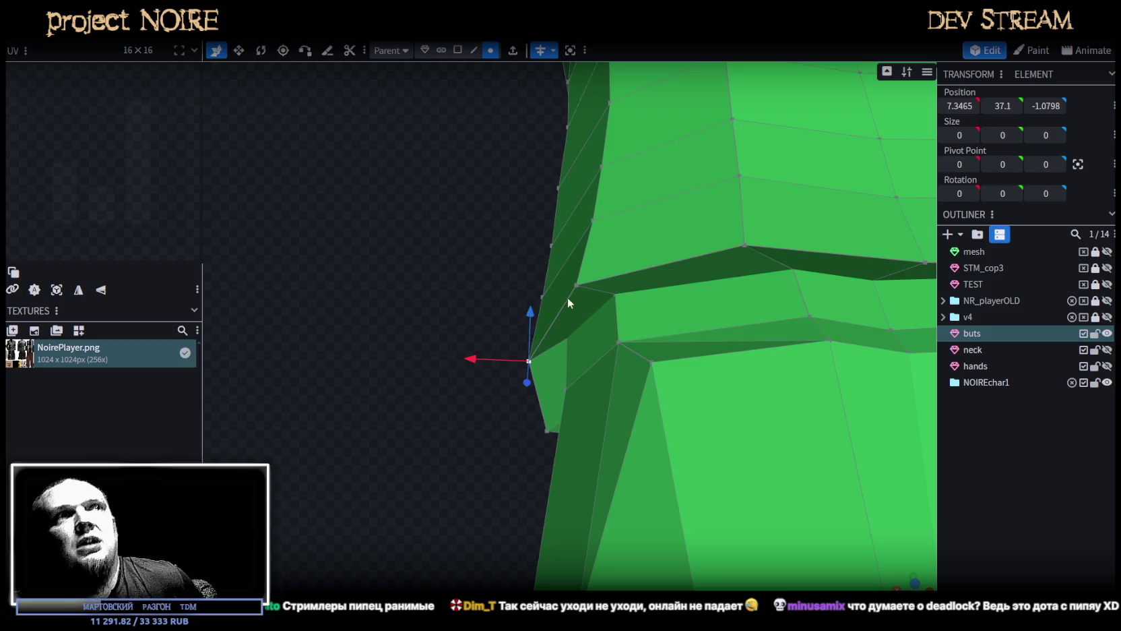
{"action": "scroll", "coordinate": [420, 335], "scroll_direction": "down", "scroll_amount": 3}
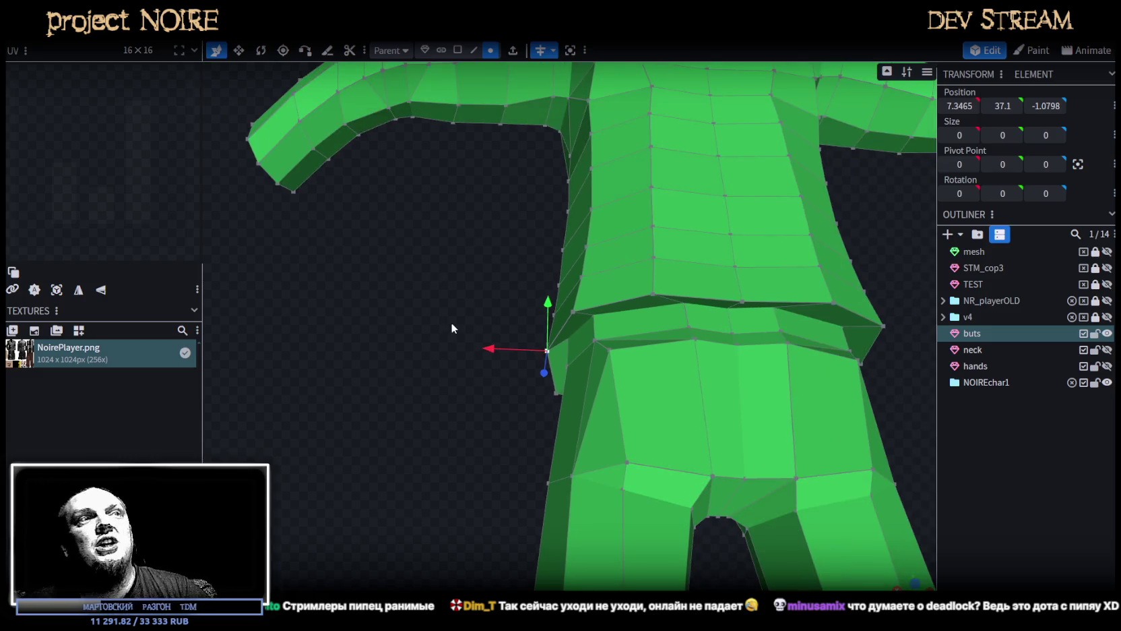
{"action": "scroll", "coordinate": [445, 333], "scroll_direction": "up", "scroll_amount": 2}
{"action": "scroll", "coordinate": [418, 347], "scroll_direction": "up", "scroll_amount": 2}
{"action": "left_click_drag", "start_coordinate": [514, 269], "coordinate": [444, 202]}
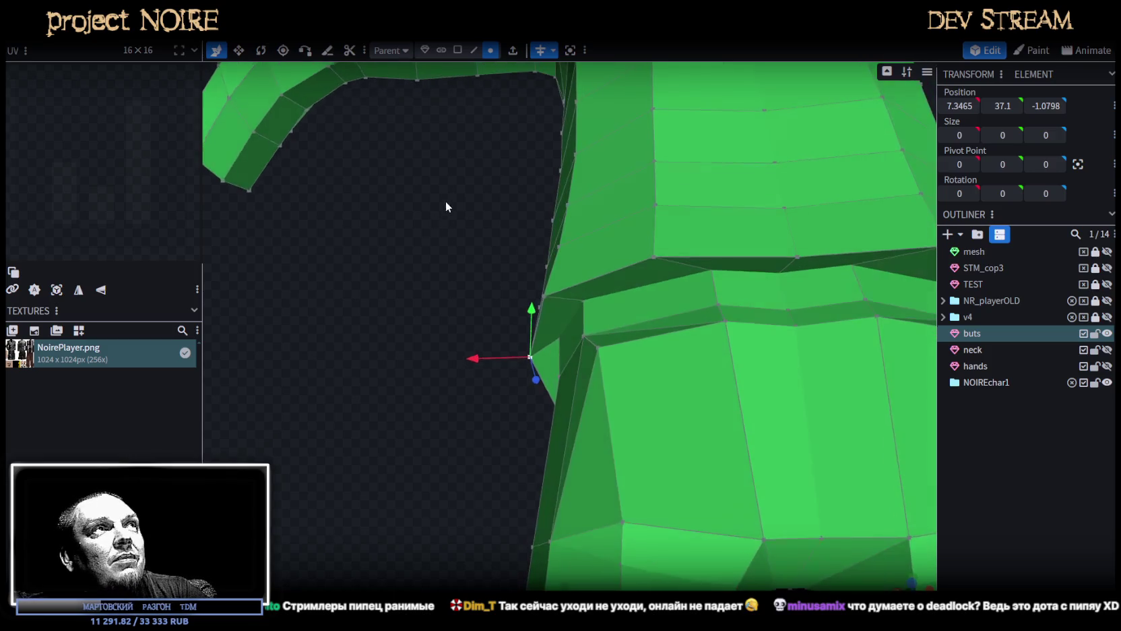
Move the waist band's side edge left along X and raise two band vertices toward the hem.
{"action": "left_click", "coordinate": [474, 49]}
{"action": "left_click", "coordinate": [710, 290]}
{"action": "left_click_drag", "start_coordinate": [655, 289], "coordinate": [646, 292]}
{"action": "left_click_drag", "start_coordinate": [502, 278], "coordinate": [660, 318]}
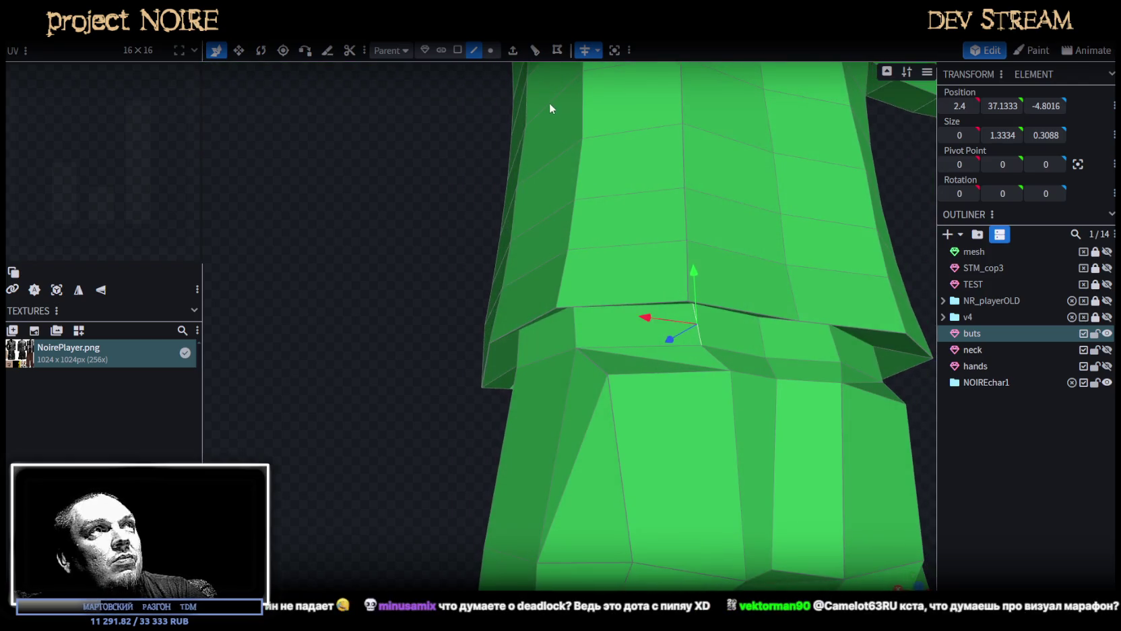
{"action": "left_click", "coordinate": [491, 50]}
{"action": "left_click", "coordinate": [708, 338]}
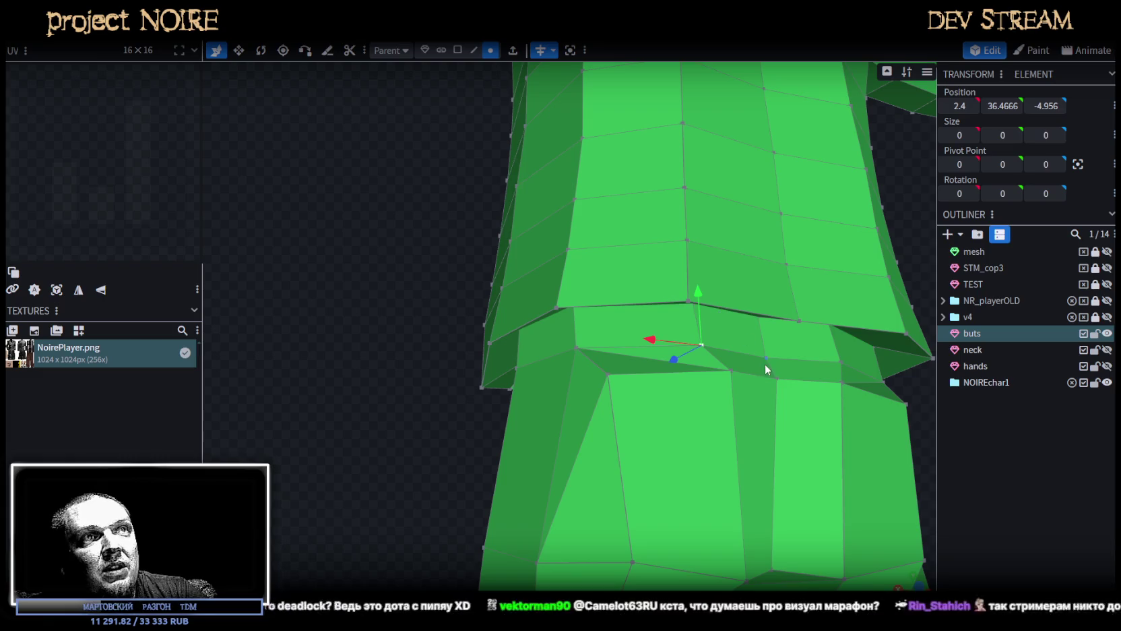
{"action": "left_click", "coordinate": [732, 370]}
{"action": "left_click_drag", "start_coordinate": [528, 346], "coordinate": [330, 354]}
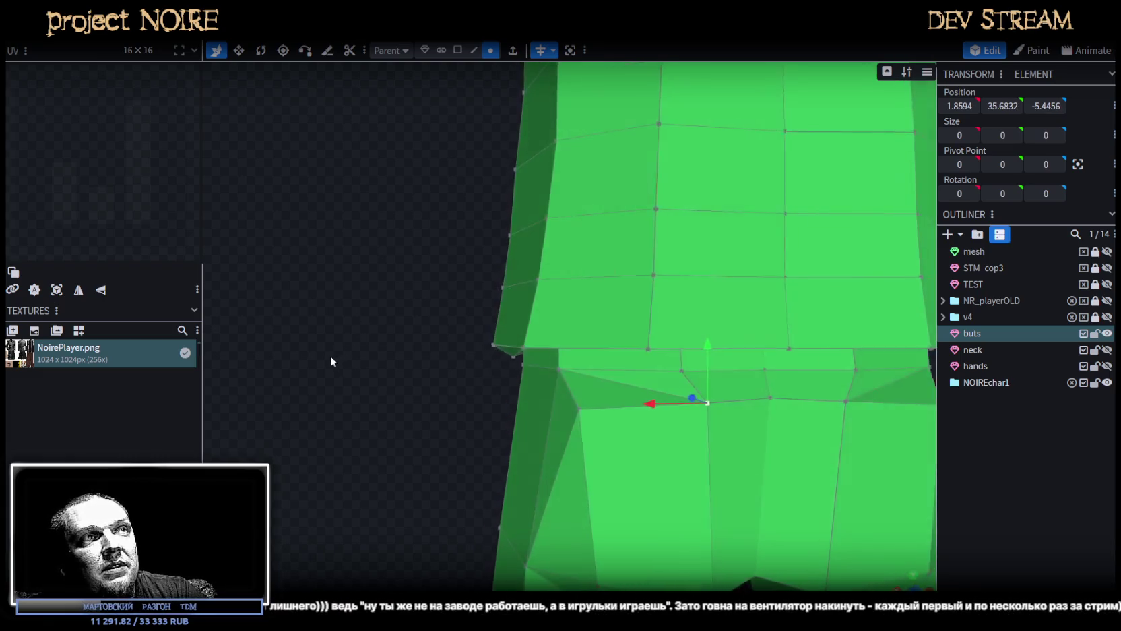
{"action": "left_click", "coordinate": [561, 409], "text": "shift"}
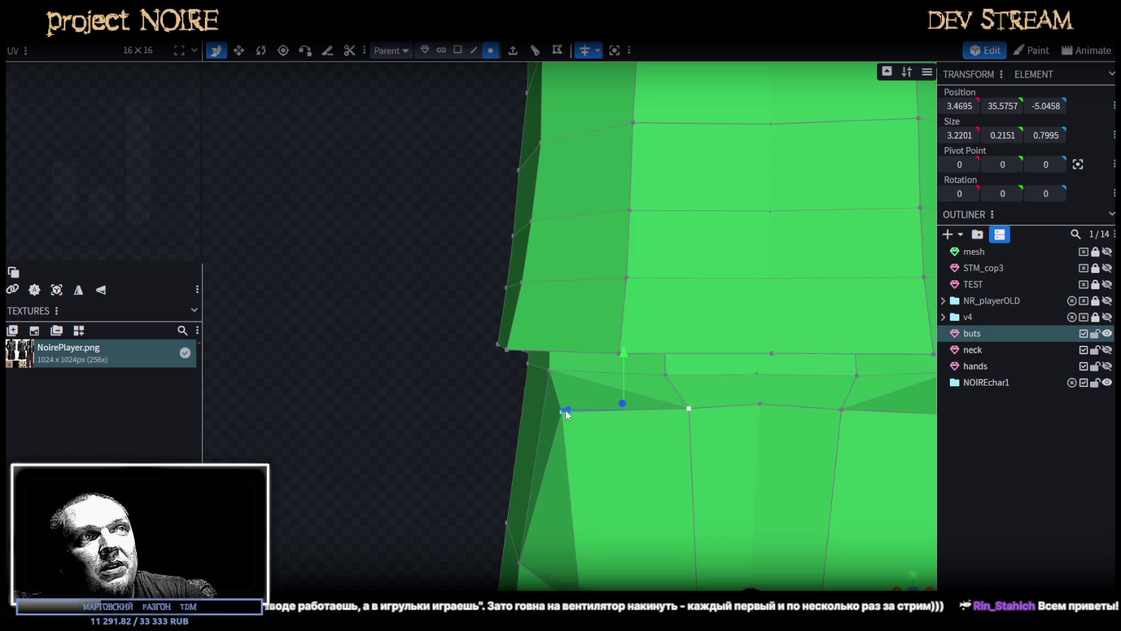
{"action": "mouse_move", "coordinate": [625, 358]}
{"action": "left_mouse_down"}
{"action": "mouse_move", "coordinate": [626, 347]}
{"action": "mouse_move", "coordinate": [436, 347]}
{"action": "mouse_move", "coordinate": [508, 350]}
{"action": "mouse_move", "coordinate": [543, 336]}
{"action": "mouse_move", "coordinate": [423, 346]}
{"action": "left_mouse_up"}
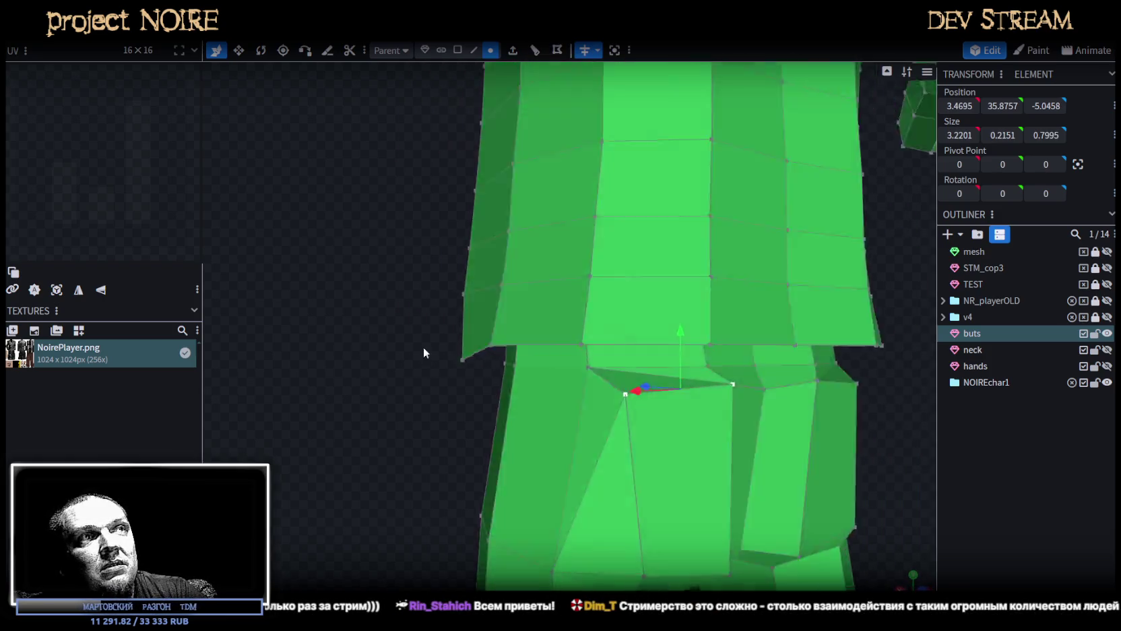
Check a face in the hem gap, then select the edges along the gap.
{"action": "left_click", "coordinate": [457, 50]}
{"action": "left_click", "coordinate": [689, 387]}
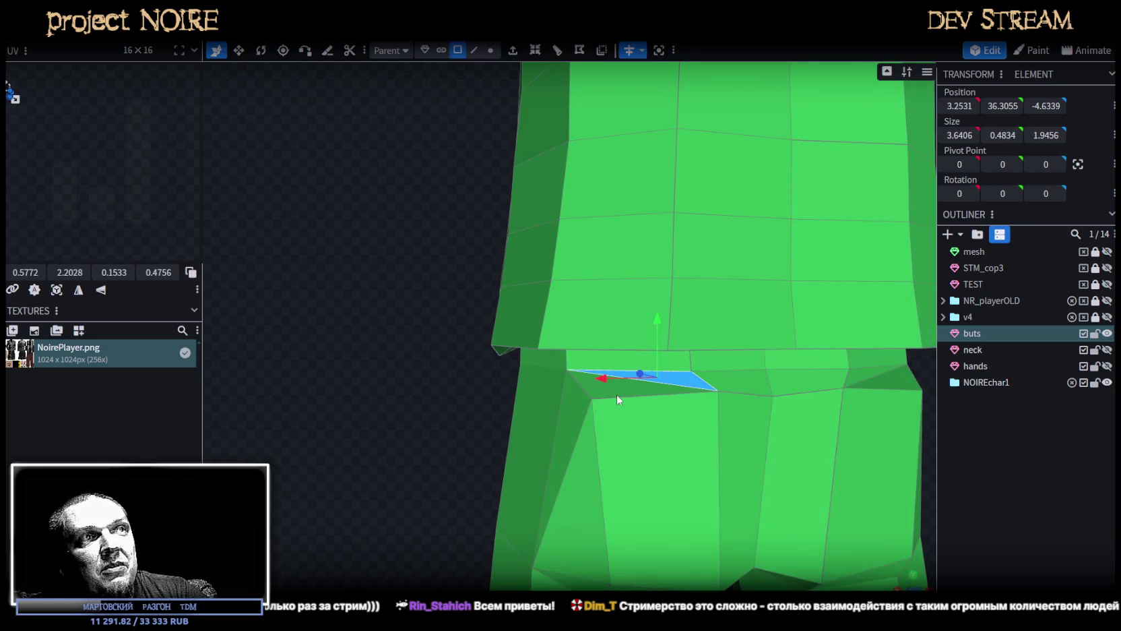
{"action": "left_click", "coordinate": [589, 372]}
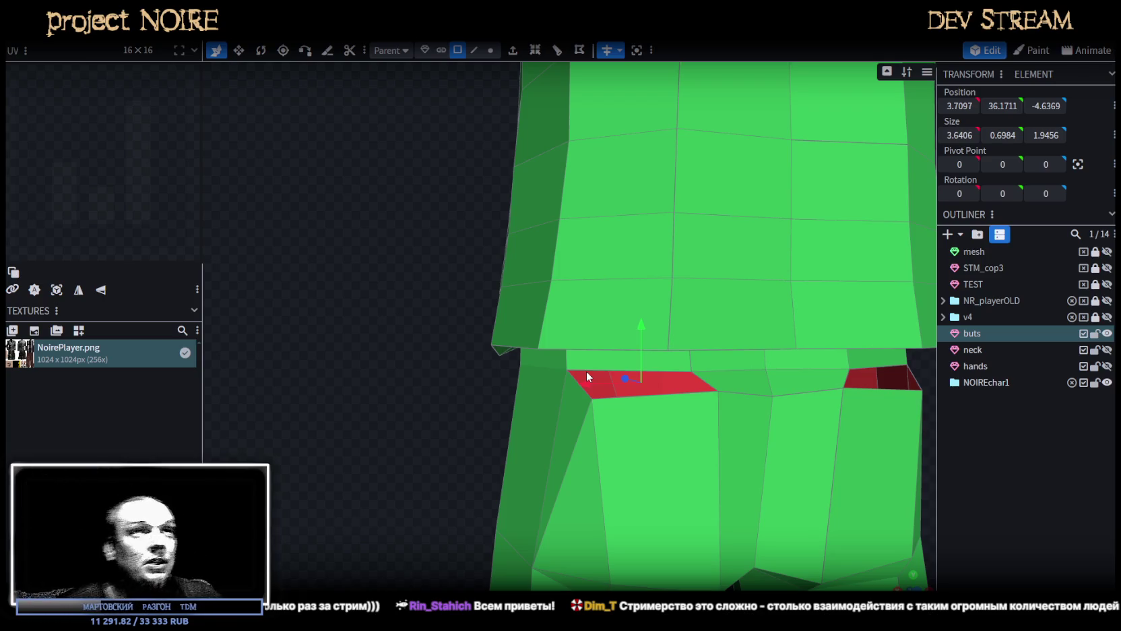
{"action": "left_click", "coordinate": [474, 50]}
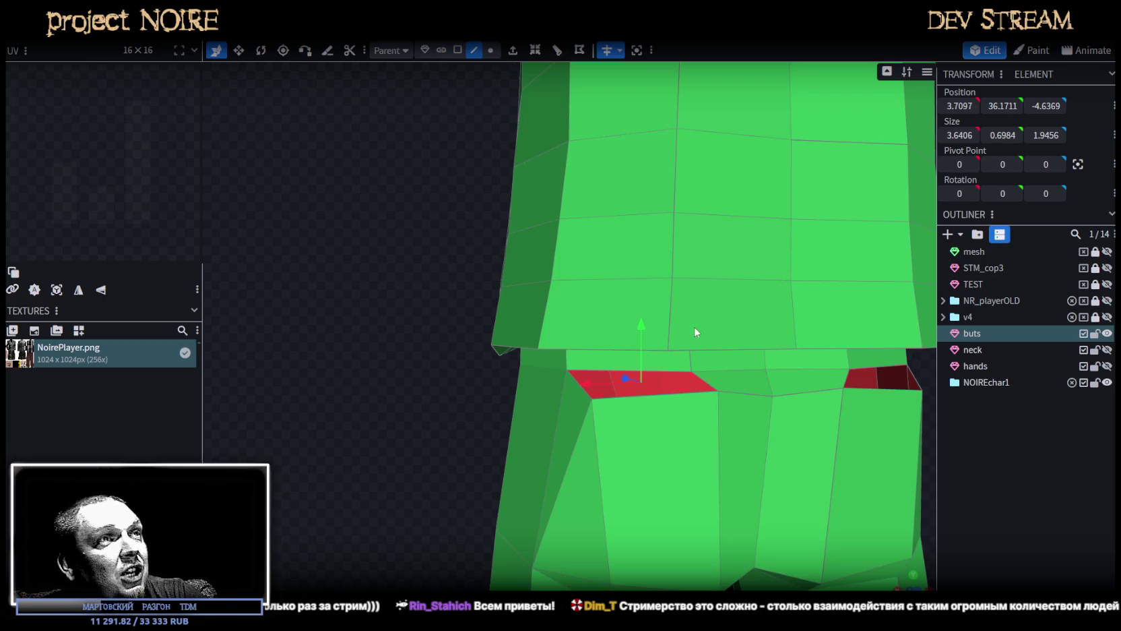
{"action": "left_click", "coordinate": [699, 375]}
{"action": "left_click", "coordinate": [619, 371]}
{"action": "left_click", "coordinate": [658, 402], "text": "shift"}
{"action": "mouse_move", "coordinate": [539, 384]}
{"action": "left_mouse_down"}
{"action": "mouse_move", "coordinate": [423, 351]}
{"action": "mouse_move", "coordinate": [376, 356]}
{"action": "left_mouse_up"}
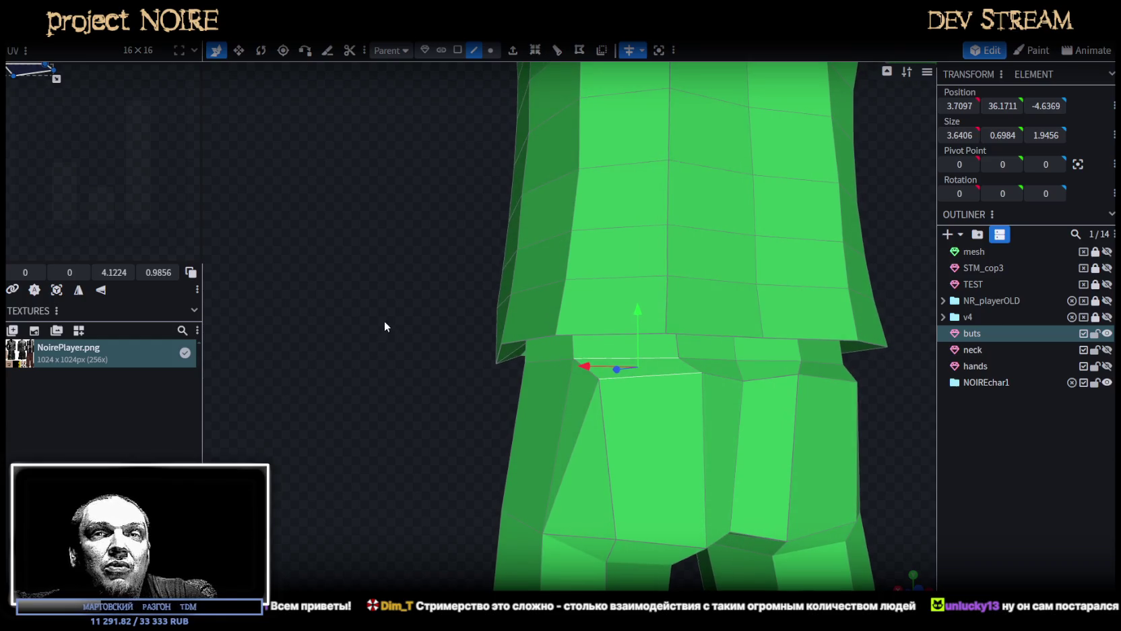
{"action": "left_click_drag", "start_coordinate": [382, 301], "coordinate": [309, 280]}
Raise the waist band's corner vertex slightly.
{"action": "left_click", "coordinate": [491, 51]}
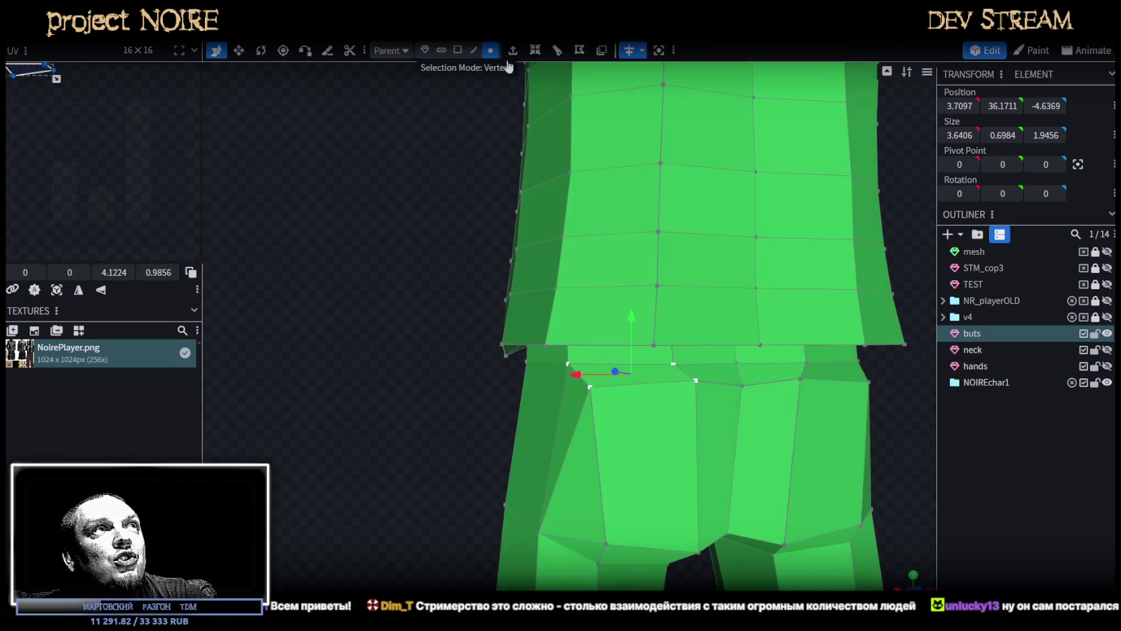
{"action": "scroll", "coordinate": [606, 377], "scroll_direction": "up", "scroll_amount": 3}
{"action": "left_click", "coordinate": [598, 407]}
{"action": "left_click_drag", "start_coordinate": [598, 357], "coordinate": [599, 351]}
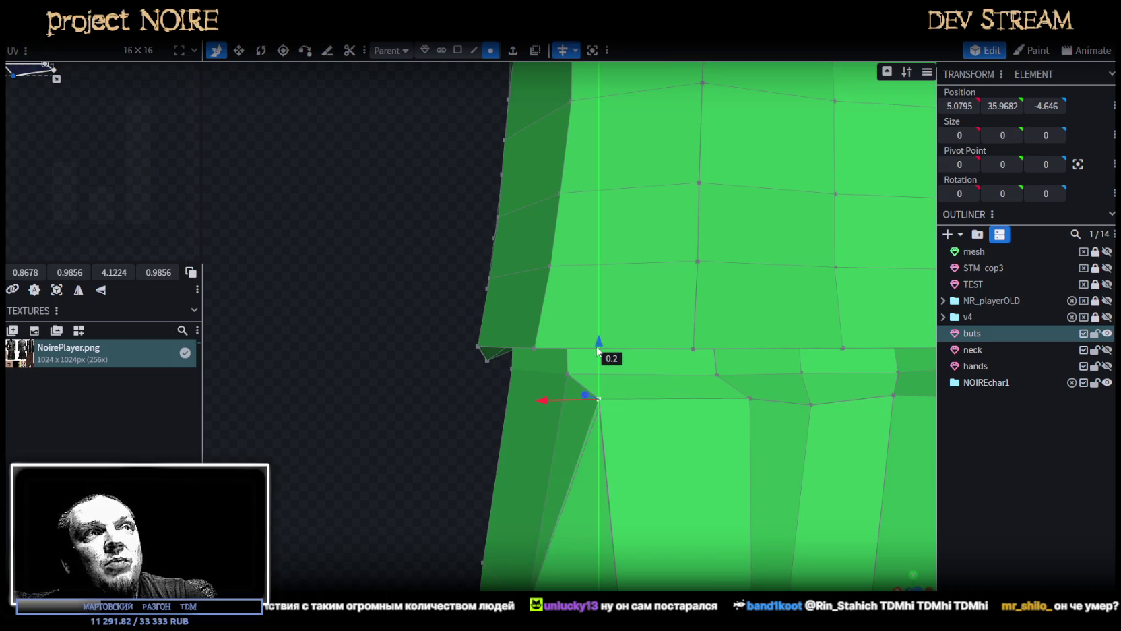
{"action": "left_click_drag", "start_coordinate": [387, 359], "coordinate": [377, 346]}
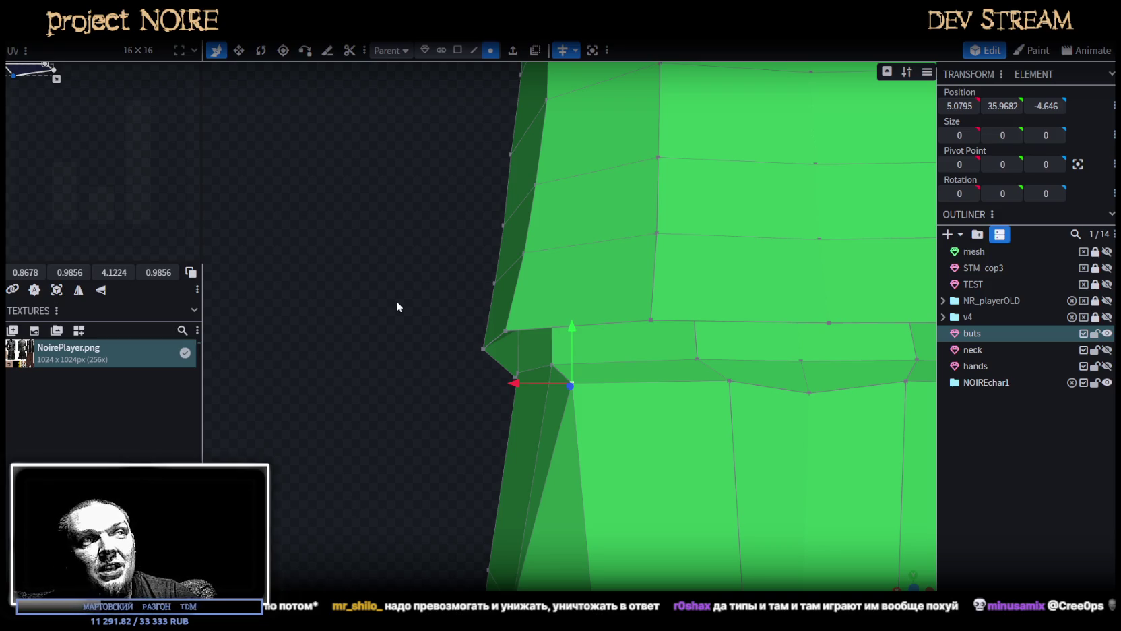
Select a vertex on the jacket front from a view of torso and legs.
{"action": "mouse_move", "coordinate": [381, 282]}
{"action": "left_mouse_down"}
{"action": "mouse_move", "coordinate": [373, 308]}
{"action": "mouse_move", "coordinate": [329, 256]}
{"action": "mouse_move", "coordinate": [459, 272]}
{"action": "mouse_move", "coordinate": [544, 253]}
{"action": "left_mouse_up"}
{"action": "left_click", "coordinate": [541, 319]}
{"action": "mouse_move", "coordinate": [540, 319]}
{"action": "left_mouse_down"}
{"action": "mouse_move", "coordinate": [722, 292]}
{"action": "mouse_move", "coordinate": [503, 323]}
{"action": "mouse_move", "coordinate": [512, 319]}
{"action": "left_mouse_up"}
{"action": "mouse_move", "coordinate": [887, 319]}
{"action": "left_mouse_down"}
{"action": "mouse_move", "coordinate": [768, 344]}
{"action": "mouse_move", "coordinate": [740, 376]}
{"action": "mouse_move", "coordinate": [747, 393]}
{"action": "mouse_move", "coordinate": [821, 414]}
{"action": "mouse_move", "coordinate": [398, 460]}
{"action": "mouse_move", "coordinate": [520, 389]}
{"action": "left_mouse_up"}
{"action": "left_click", "coordinate": [519, 389]}
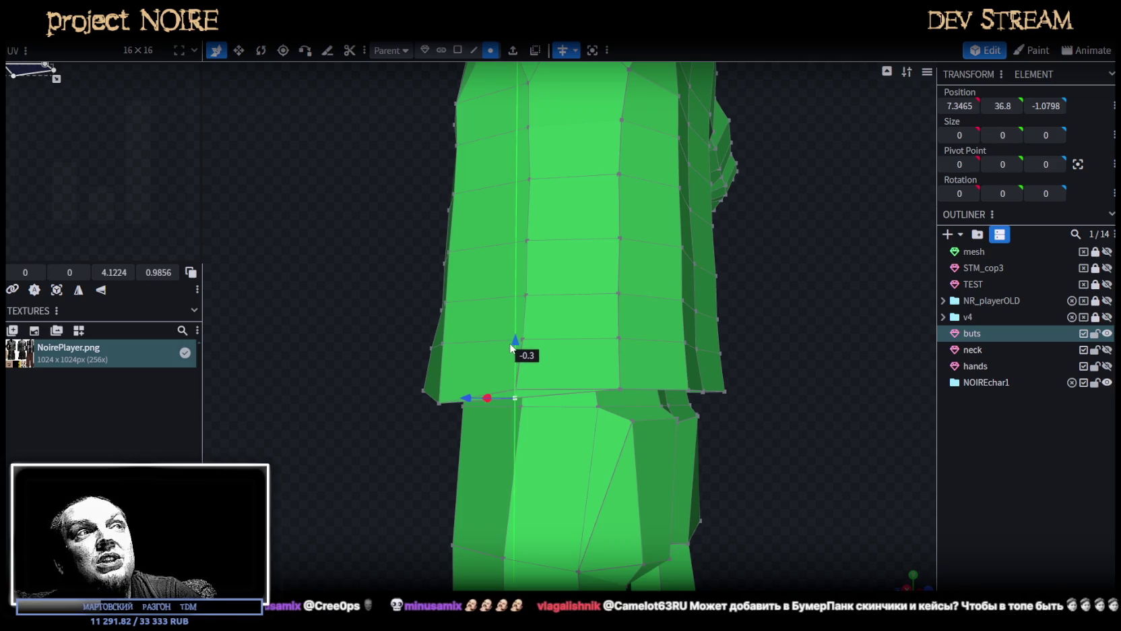
Lower the hem vertex at the jacket's edge by 0.3 and select the hem's centre vertex.
{"action": "left_click", "coordinate": [619, 391]}
{"action": "mouse_move", "coordinate": [718, 392]}
{"action": "left_mouse_down"}
{"action": "mouse_move", "coordinate": [716, 434]}
{"action": "mouse_move", "coordinate": [690, 412]}
{"action": "left_mouse_up"}
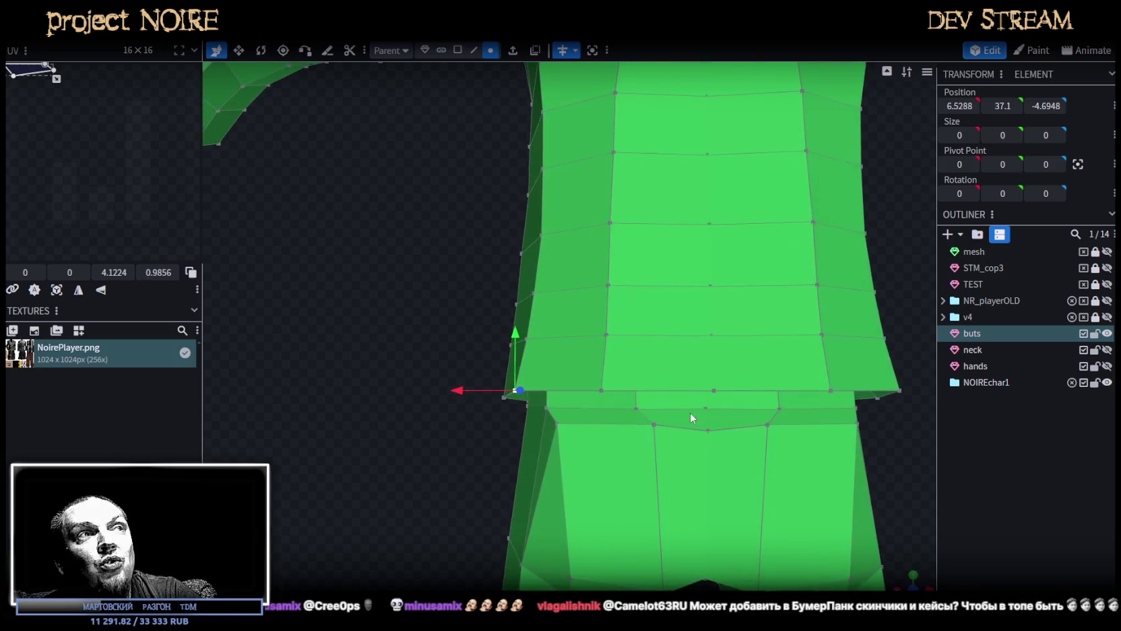
{"action": "mouse_move", "coordinate": [516, 337]}
{"action": "left_mouse_down"}
{"action": "mouse_move", "coordinate": [517, 349]}
{"action": "mouse_move", "coordinate": [370, 343]}
{"action": "mouse_move", "coordinate": [584, 376]}
{"action": "left_mouse_up"}
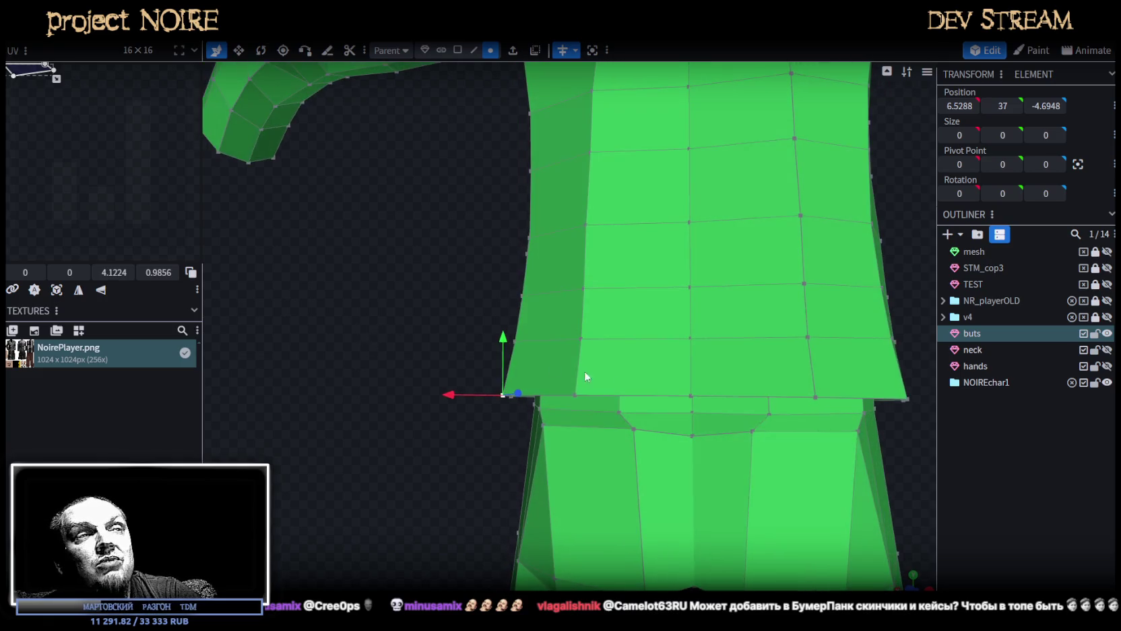
{"action": "left_click", "coordinate": [687, 397]}
{"action": "mouse_move", "coordinate": [413, 482]}
{"action": "left_mouse_down"}
{"action": "mouse_move", "coordinate": [378, 440]}
{"action": "mouse_move", "coordinate": [336, 457]}
{"action": "mouse_move", "coordinate": [549, 459]}
{"action": "left_mouse_up"}
{"action": "scroll", "coordinate": [741, 504], "scroll_direction": "down", "scroll_amount": 5}
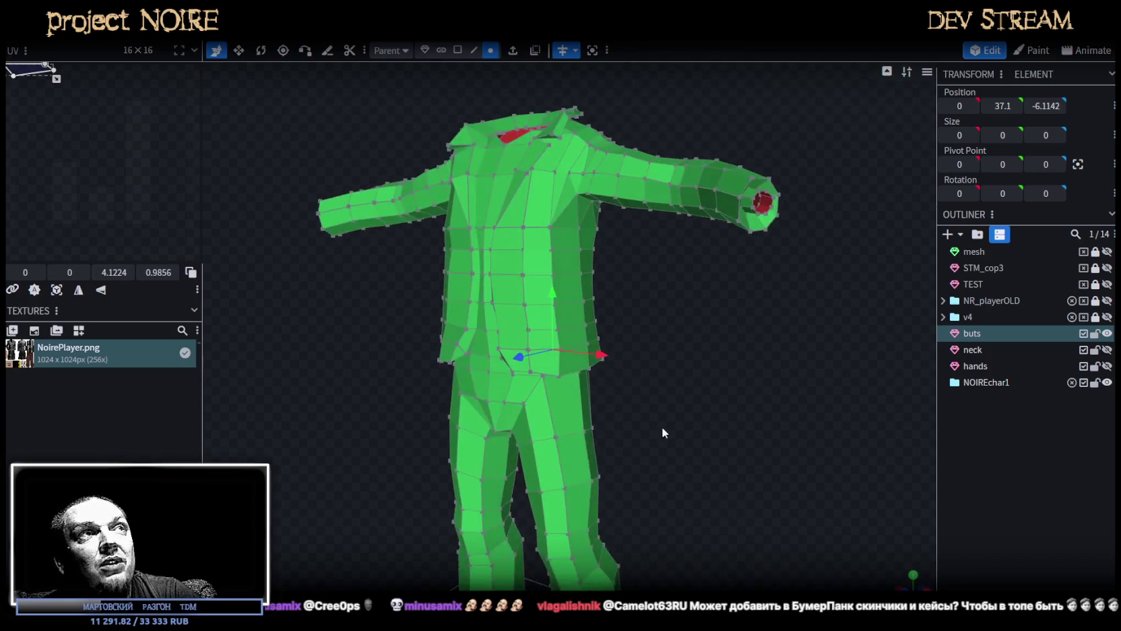
Orbit around the suit to inspect the shoulders and upper jacket.
{"action": "mouse_move", "coordinate": [662, 427]}
{"action": "left_mouse_down"}
{"action": "mouse_move", "coordinate": [785, 451]}
{"action": "mouse_move", "coordinate": [745, 446]}
{"action": "mouse_move", "coordinate": [699, 473]}
{"action": "mouse_move", "coordinate": [755, 474]}
{"action": "mouse_move", "coordinate": [674, 422]}
{"action": "mouse_move", "coordinate": [673, 374]}
{"action": "mouse_move", "coordinate": [701, 418]}
{"action": "mouse_move", "coordinate": [683, 438]}
{"action": "mouse_move", "coordinate": [704, 492]}
{"action": "mouse_move", "coordinate": [680, 469]}
{"action": "left_mouse_up"}
{"action": "scroll", "coordinate": [701, 423], "scroll_direction": "up", "scroll_amount": 3}
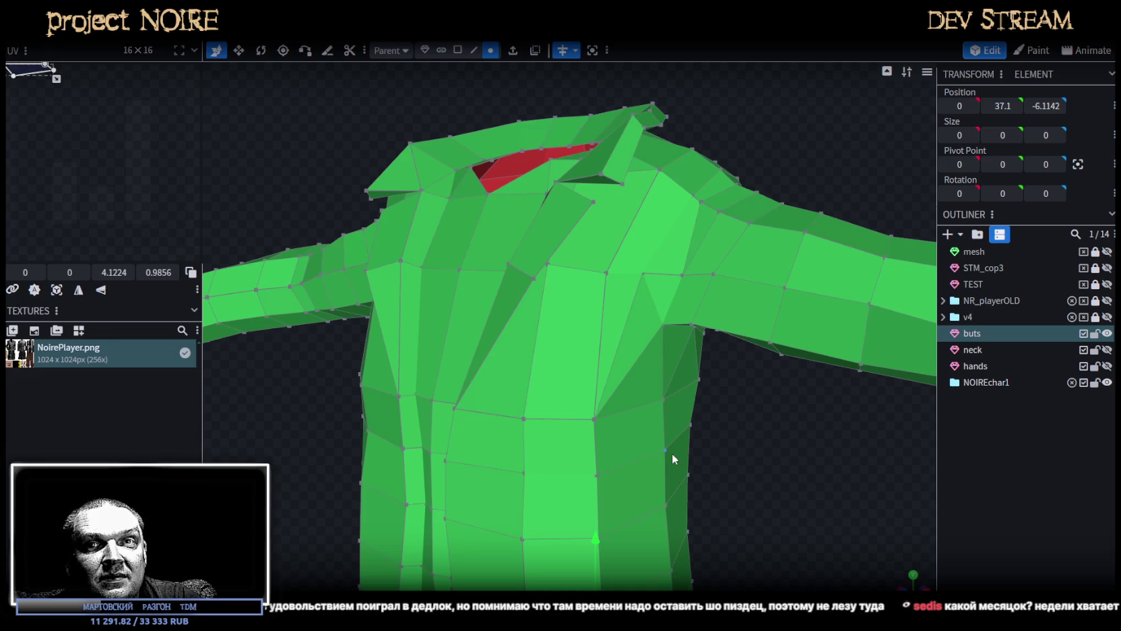
{"action": "right_click_drag", "start_coordinate": [672, 453], "coordinate": [795, 210]}
{"action": "mouse_move", "coordinate": [794, 209]}
{"action": "left_mouse_down"}
{"action": "mouse_move", "coordinate": [786, 193]}
{"action": "mouse_move", "coordinate": [755, 227]}
{"action": "mouse_move", "coordinate": [588, 245]}
{"action": "mouse_move", "coordinate": [530, 206]}
{"action": "mouse_move", "coordinate": [788, 248]}
{"action": "mouse_move", "coordinate": [613, 243]}
{"action": "mouse_move", "coordinate": [626, 200]}
{"action": "mouse_move", "coordinate": [621, 232]}
{"action": "mouse_move", "coordinate": [749, 232]}
{"action": "mouse_move", "coordinate": [681, 236]}
{"action": "mouse_move", "coordinate": [734, 259]}
{"action": "mouse_move", "coordinate": [583, 226]}
{"action": "mouse_move", "coordinate": [545, 200]}
{"action": "mouse_move", "coordinate": [656, 225]}
{"action": "mouse_move", "coordinate": [730, 210]}
{"action": "mouse_move", "coordinate": [778, 165]}
{"action": "mouse_move", "coordinate": [662, 226]}
{"action": "mouse_move", "coordinate": [607, 168]}
{"action": "mouse_move", "coordinate": [657, 163]}
{"action": "left_mouse_up"}
Select faces at the jacket top and chest front to examine the neck opening.
{"action": "left_click", "coordinate": [457, 49]}
{"action": "left_click", "coordinate": [633, 215]}
{"action": "mouse_move", "coordinate": [633, 214]}
{"action": "left_mouse_down"}
{"action": "mouse_move", "coordinate": [580, 233]}
{"action": "mouse_move", "coordinate": [554, 259]}
{"action": "mouse_move", "coordinate": [680, 280]}
{"action": "mouse_move", "coordinate": [687, 265]}
{"action": "mouse_move", "coordinate": [667, 241]}
{"action": "mouse_move", "coordinate": [697, 297]}
{"action": "left_mouse_up"}
{"action": "left_click", "coordinate": [529, 316]}
{"action": "mouse_move", "coordinate": [588, 379]}
{"action": "left_mouse_down"}
{"action": "mouse_move", "coordinate": [747, 446]}
{"action": "mouse_move", "coordinate": [695, 412]}
{"action": "mouse_move", "coordinate": [774, 463]}
{"action": "mouse_move", "coordinate": [743, 434]}
{"action": "mouse_move", "coordinate": [774, 180]}
{"action": "left_mouse_up"}
{"action": "left_click", "coordinate": [541, 295]}
{"action": "scroll", "coordinate": [781, 188], "scroll_direction": "up", "scroll_amount": 1}
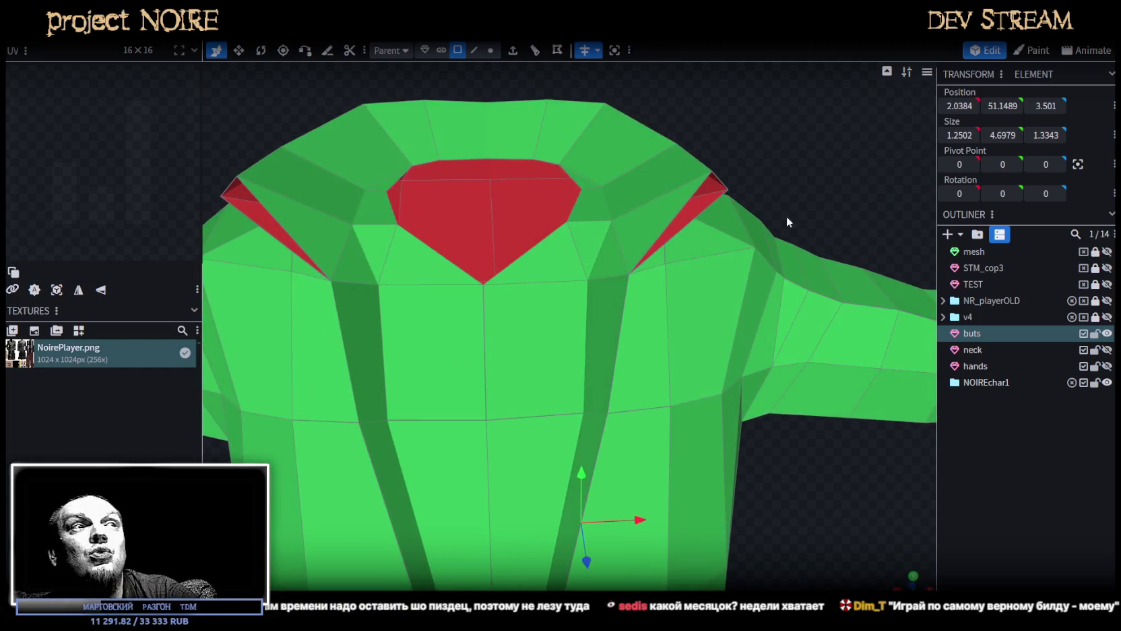
{"action": "scroll", "coordinate": [709, 260], "scroll_direction": "up", "scroll_amount": 1}
Shift the two chest vertices below the collar leftward along X by -0.4.
{"action": "left_click", "coordinate": [490, 50]}
{"action": "left_click", "coordinate": [569, 361]}
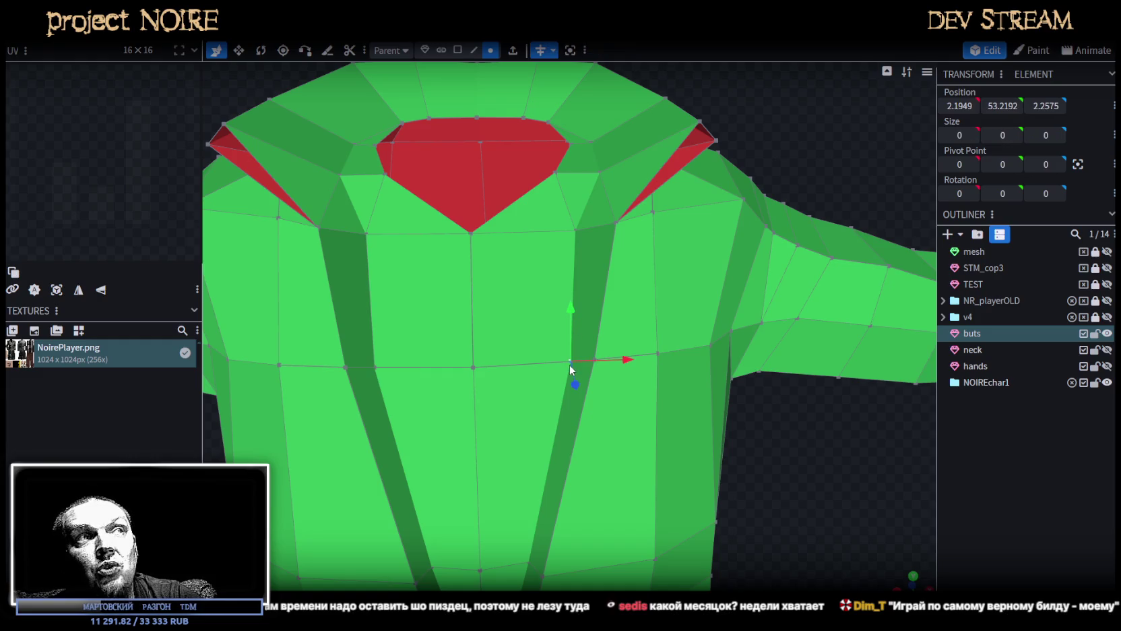
{"action": "left_click_drag", "start_coordinate": [625, 364], "coordinate": [595, 364]}
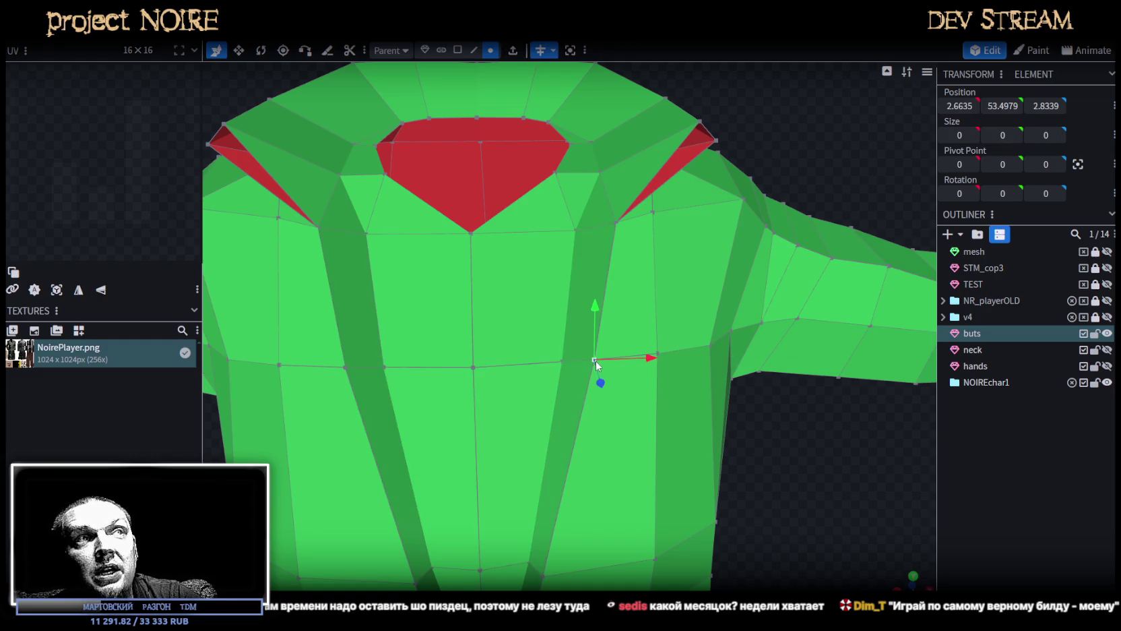
{"action": "left_click", "coordinate": [562, 361], "text": "shift"}
{"action": "left_click_drag", "start_coordinate": [624, 360], "coordinate": [606, 359]}
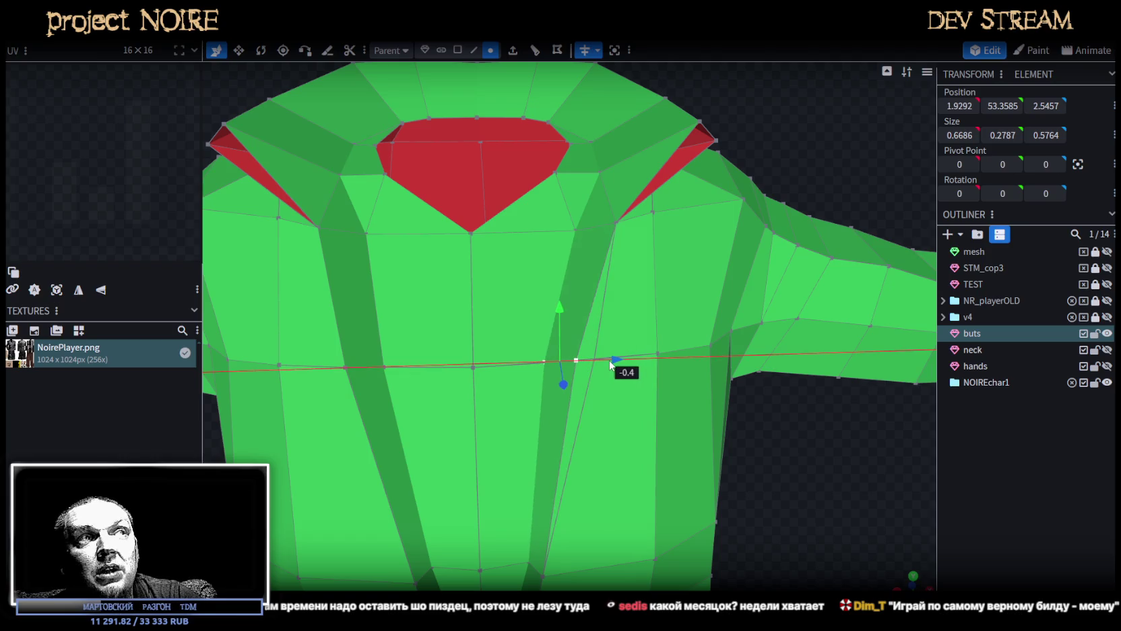
Check the reshaped jacket front from straight-on and three-quarter views.
{"action": "mouse_move", "coordinate": [686, 427]}
{"action": "left_mouse_down"}
{"action": "mouse_move", "coordinate": [756, 289]}
{"action": "mouse_move", "coordinate": [652, 178]}
{"action": "left_mouse_up"}
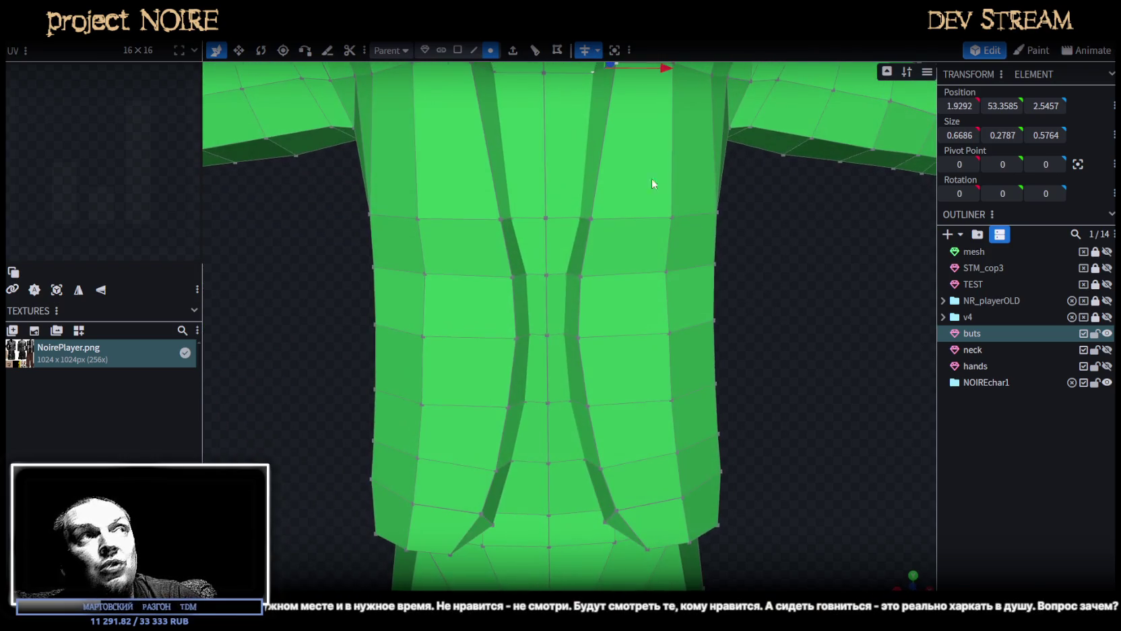
{"action": "left_click", "coordinate": [457, 50]}
{"action": "scroll", "coordinate": [680, 263], "scroll_direction": "down", "scroll_amount": 3}
{"action": "mouse_move", "coordinate": [733, 277]}
{"action": "left_mouse_down"}
{"action": "mouse_move", "coordinate": [636, 249]}
{"action": "mouse_move", "coordinate": [657, 209]}
{"action": "mouse_move", "coordinate": [679, 238]}
{"action": "mouse_move", "coordinate": [679, 269]}
{"action": "mouse_move", "coordinate": [709, 268]}
{"action": "mouse_move", "coordinate": [722, 292]}
{"action": "mouse_move", "coordinate": [703, 278]}
{"action": "mouse_move", "coordinate": [710, 271]}
{"action": "mouse_move", "coordinate": [691, 297]}
{"action": "mouse_move", "coordinate": [647, 299]}
{"action": "left_mouse_up"}
{"action": "scroll", "coordinate": [710, 271], "scroll_direction": "up", "scroll_amount": 2}
{"action": "left_click", "coordinate": [491, 50]}
Merge the three vertices at the top of the front gap into one point.
{"action": "left_click", "coordinate": [517, 266]}
{"action": "left_click", "coordinate": [481, 273], "text": "shift"}
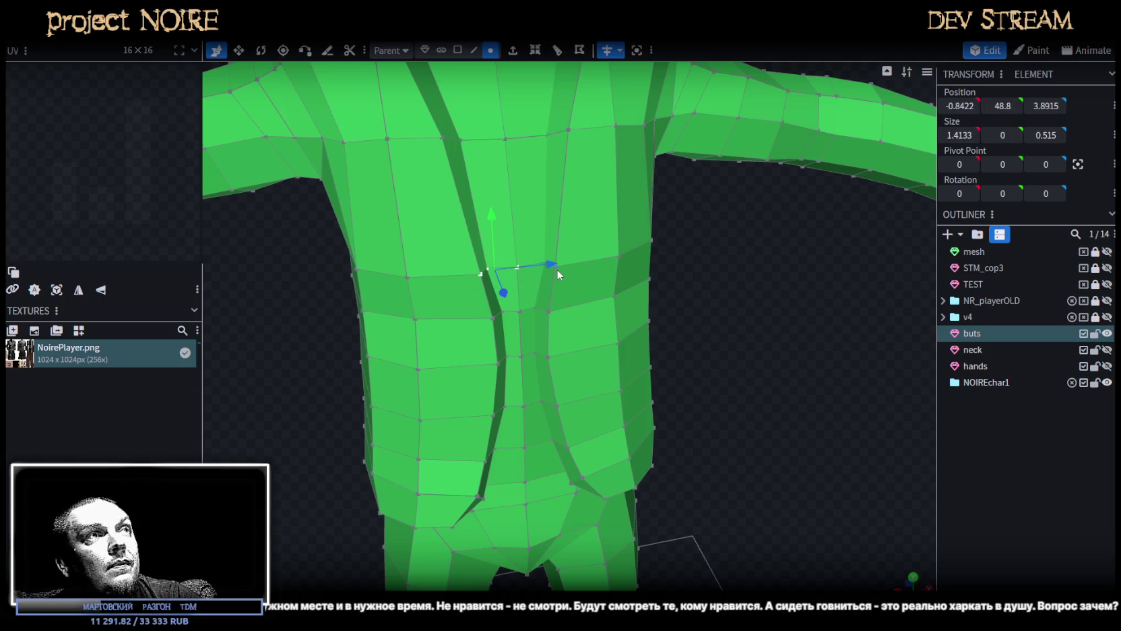
{"action": "scroll", "coordinate": [556, 269], "scroll_direction": "up", "scroll_amount": 3}
{"action": "left_click", "coordinate": [542, 201], "text": "shift"}
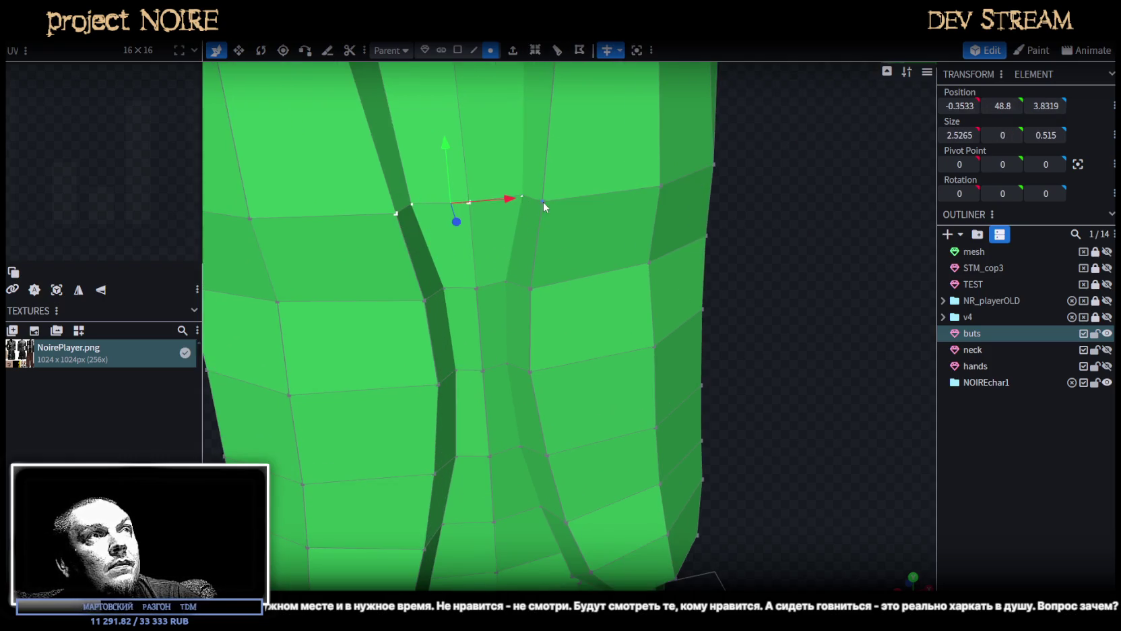
{"action": "right_click", "coordinate": [540, 202]}
{"action": "left_click", "coordinate": [705, 315]}
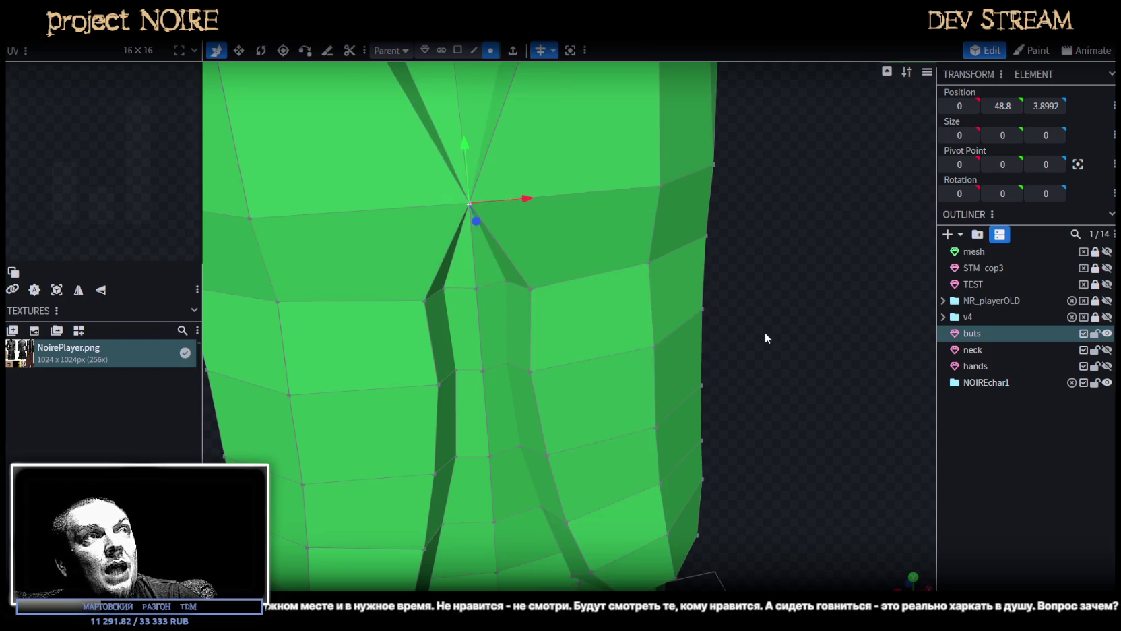
Merge the next row of three gap vertices into a single point.
{"action": "left_click_drag", "start_coordinate": [765, 332], "coordinate": [593, 254]}
{"action": "left_click", "coordinate": [480, 245]}
{"action": "left_click", "coordinate": [429, 252], "text": "shift"}
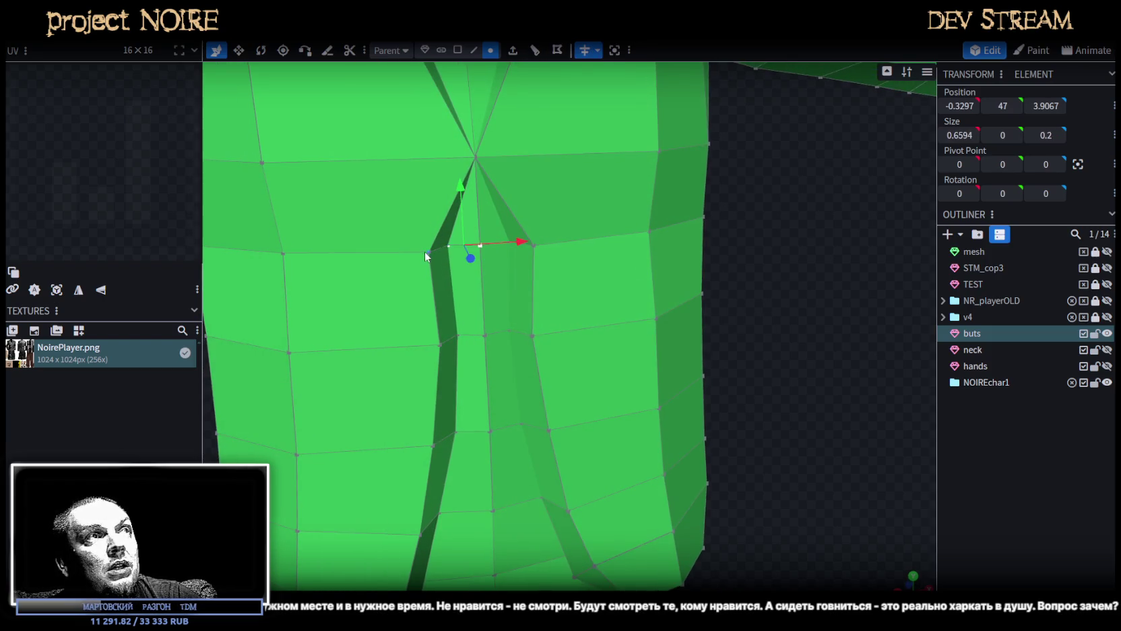
{"action": "left_click", "coordinate": [536, 246], "text": "shift"}
{"action": "left_click_drag", "start_coordinate": [786, 258], "coordinate": [617, 297]}
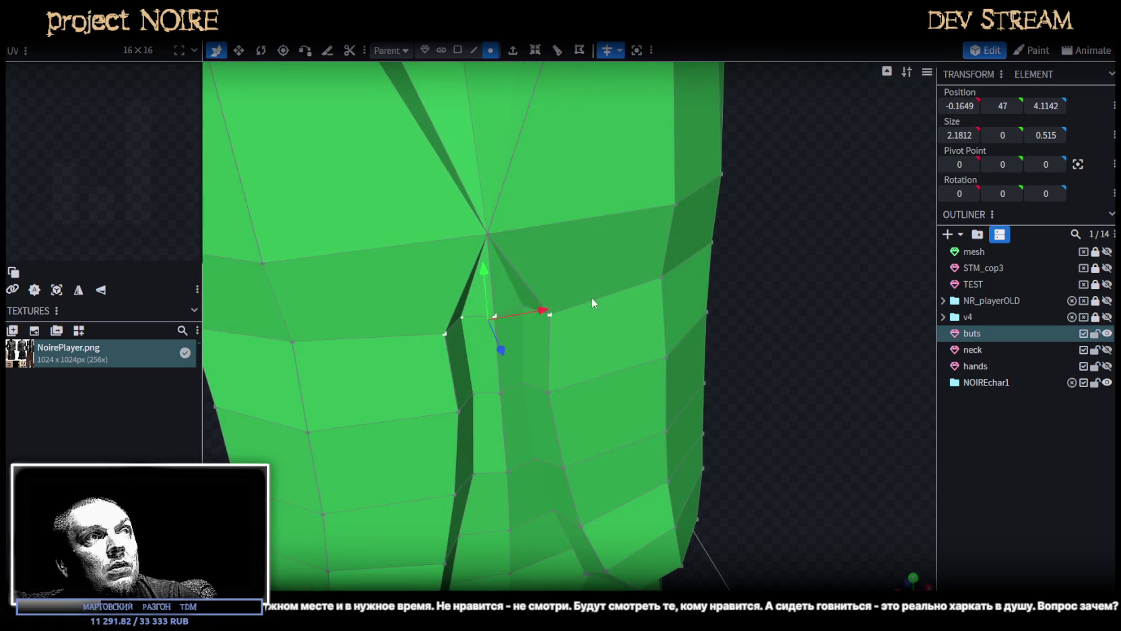
{"action": "right_click", "coordinate": [524, 309]}
{"action": "left_click", "coordinate": [733, 330]}
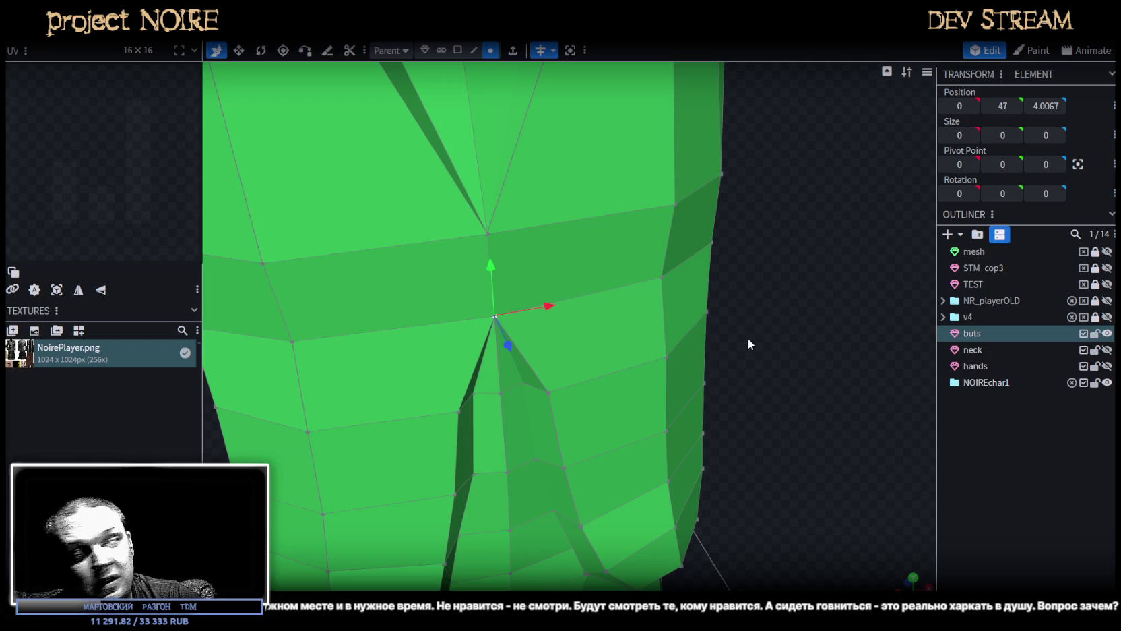
Merge four vertices across the gap into a single centred point.
{"action": "left_click_drag", "start_coordinate": [759, 318], "coordinate": [745, 287]}
{"action": "left_click", "coordinate": [425, 291], "text": "shift"}
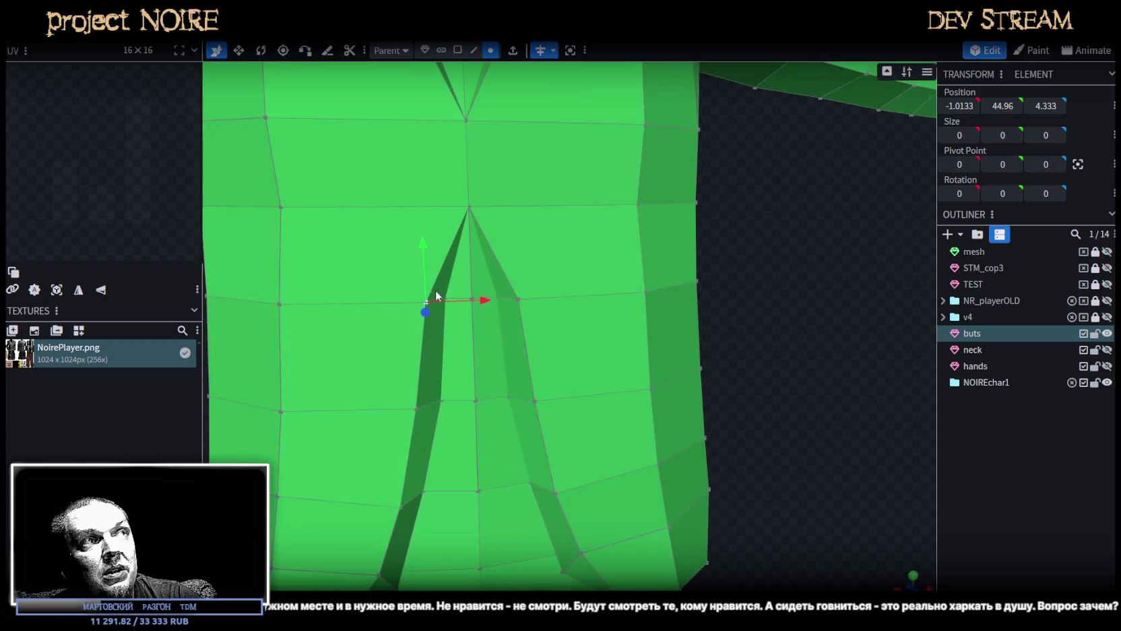
{"action": "scroll", "coordinate": [507, 292], "scroll_direction": "up", "scroll_amount": 2}
{"action": "left_click", "coordinate": [475, 282], "text": "shift"}
{"action": "left_click", "coordinate": [430, 285], "text": "shift"}
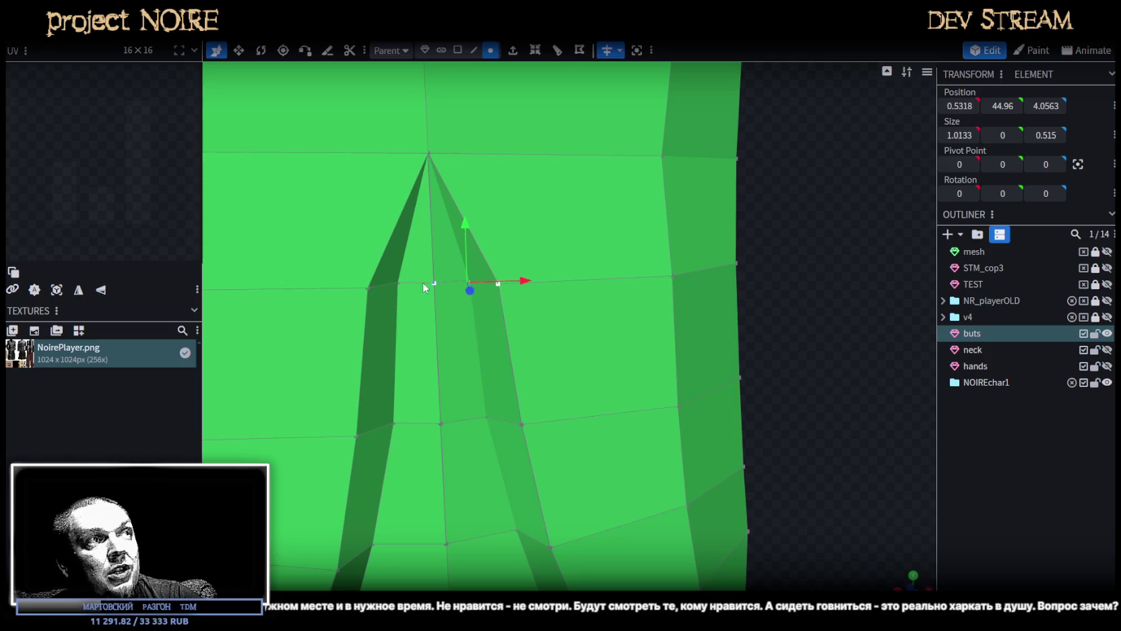
{"action": "left_click", "coordinate": [370, 288], "text": "shift"}
{"action": "right_click", "coordinate": [366, 287]}
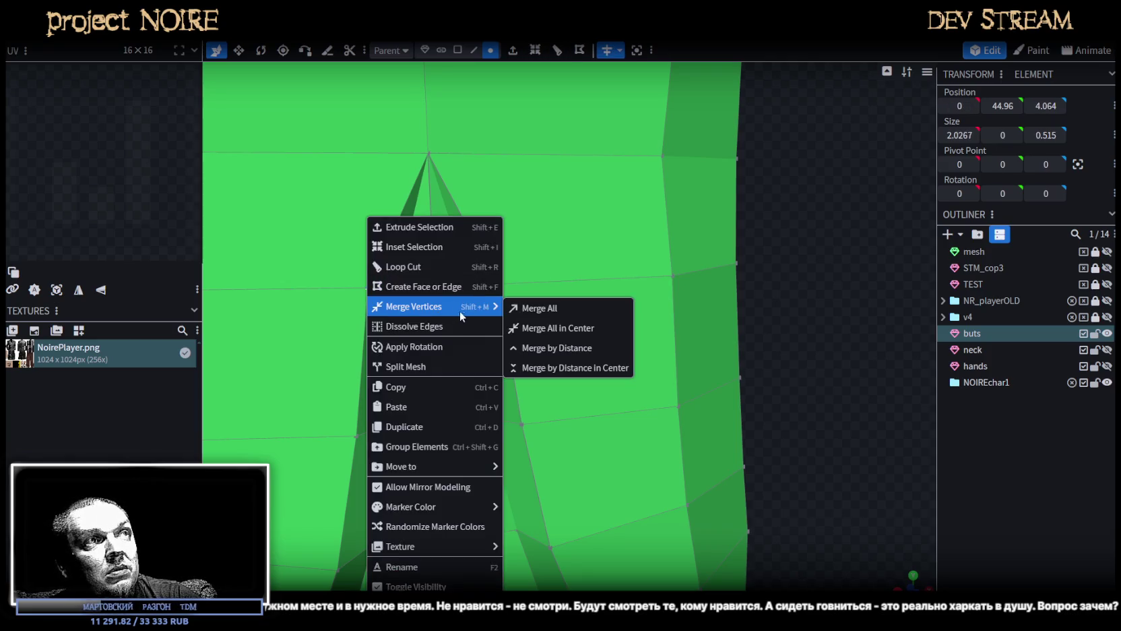
{"action": "left_click", "coordinate": [550, 330]}
Select the next row of three gap vertices, then dismiss the merge options unchanged.
{"action": "scroll", "coordinate": [757, 336], "scroll_direction": "down", "scroll_amount": 3}
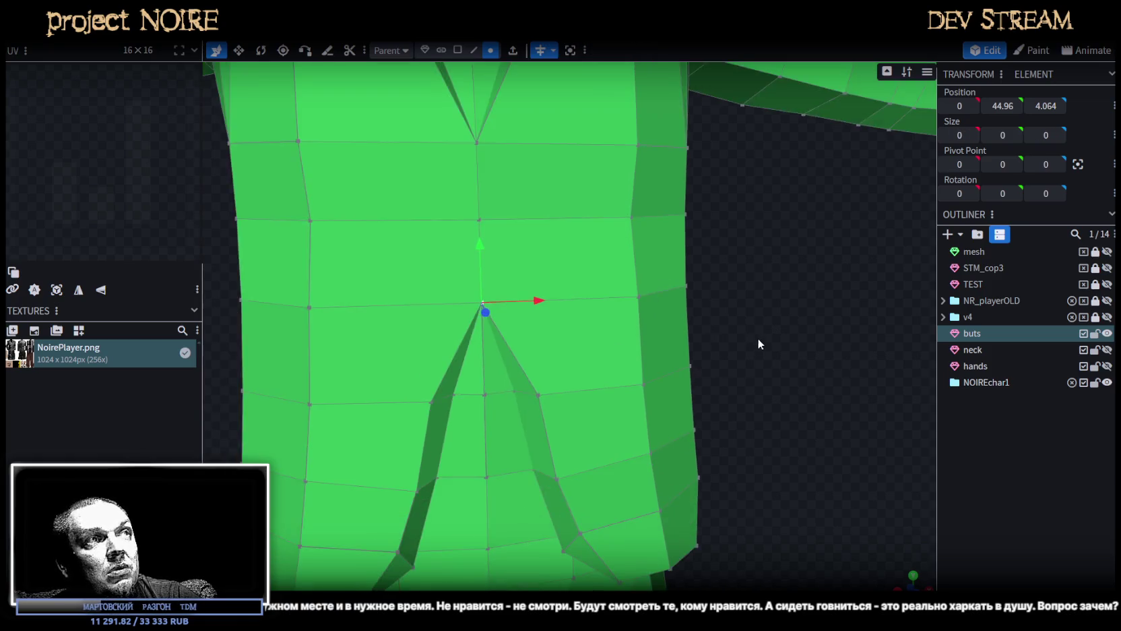
{"action": "left_click_drag", "start_coordinate": [802, 336], "coordinate": [733, 289]}
{"action": "scroll", "coordinate": [690, 266], "scroll_direction": "up", "scroll_amount": 3}
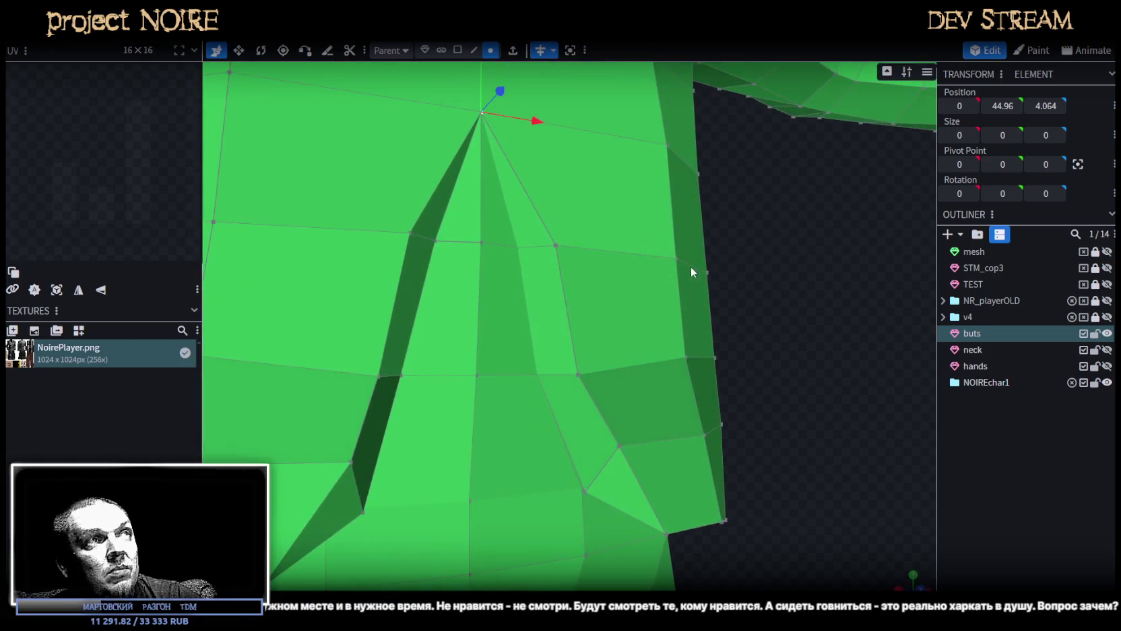
{"action": "left_click", "coordinate": [556, 245]}
{"action": "left_click", "coordinate": [517, 247], "text": "shift"}
{"action": "left_click", "coordinate": [481, 242], "text": "shift"}
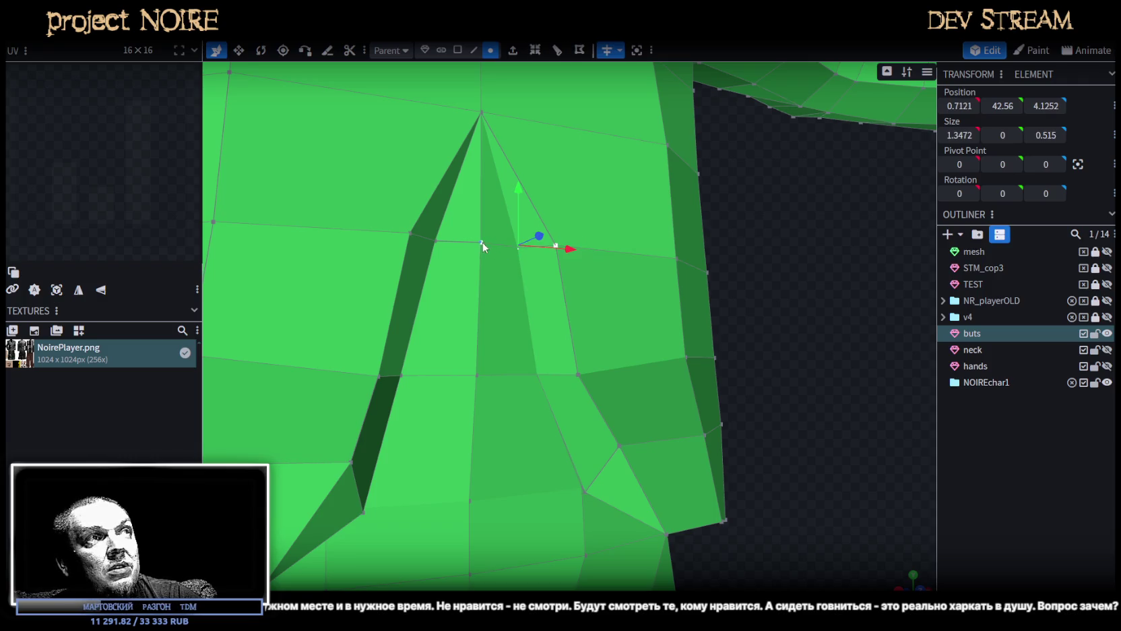
{"action": "right_click", "coordinate": [439, 242]}
{"action": "right_click", "coordinate": [407, 234]}
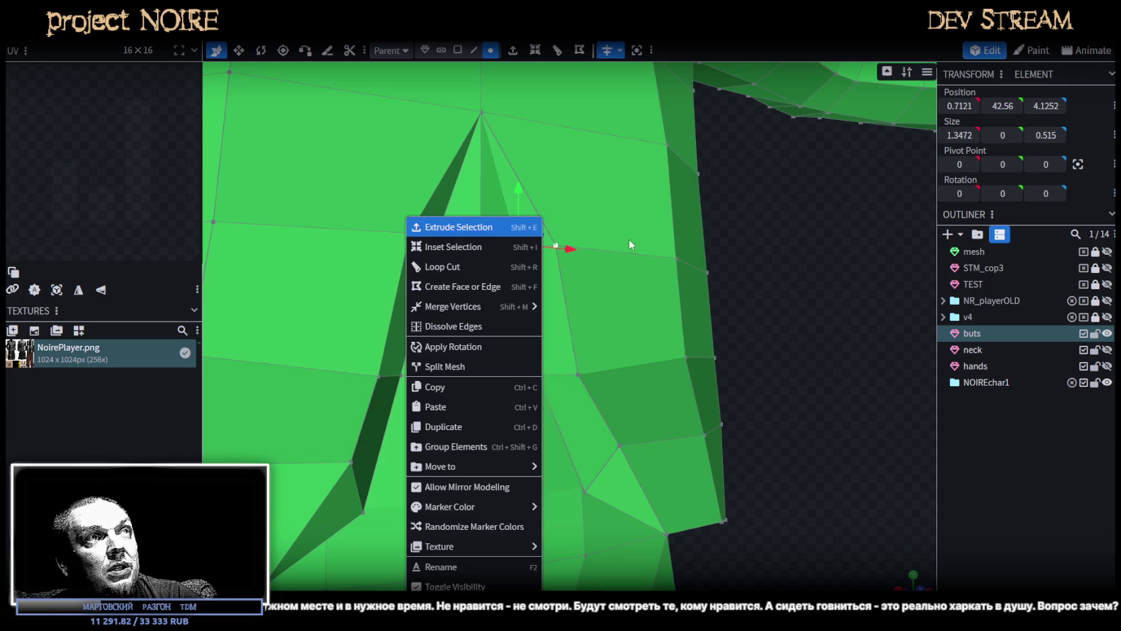
{"action": "left_click", "coordinate": [679, 259]}
Merge the remaining vertex pair at its centre, leaving the lapel vertex at 0, 42.56, 4.3328.
{"action": "left_click", "coordinate": [437, 241], "text": "shift"}
{"action": "left_click", "coordinate": [409, 233], "text": "shift"}
{"action": "right_click", "coordinate": [477, 241]}
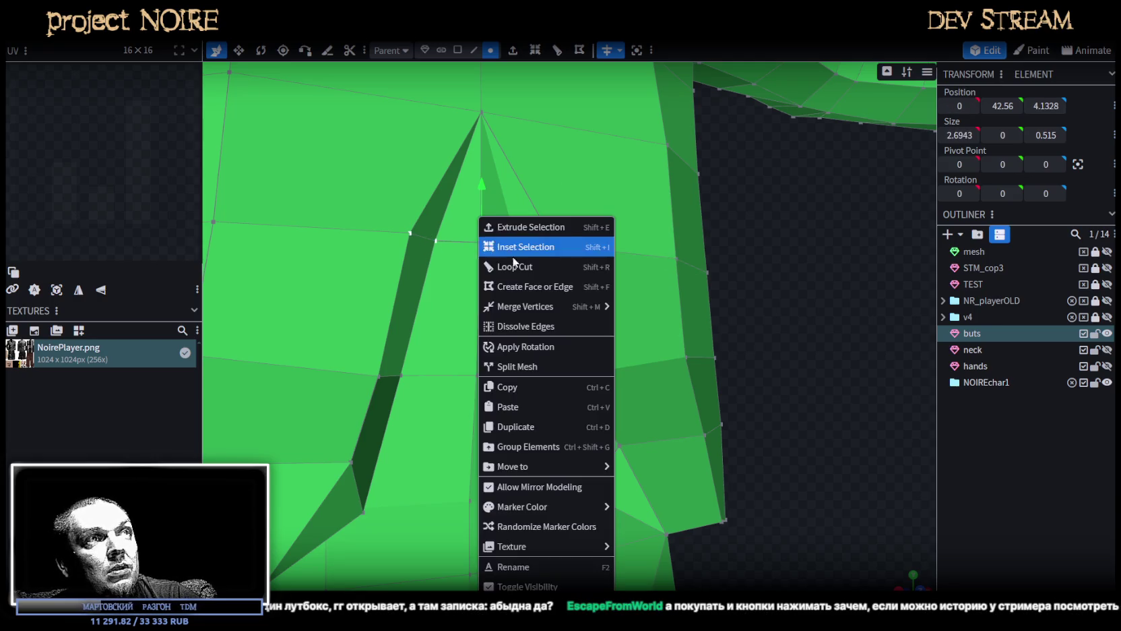
{"action": "mouse_move", "coordinate": [525, 306]}
{"action": "left_click", "coordinate": [714, 324]}
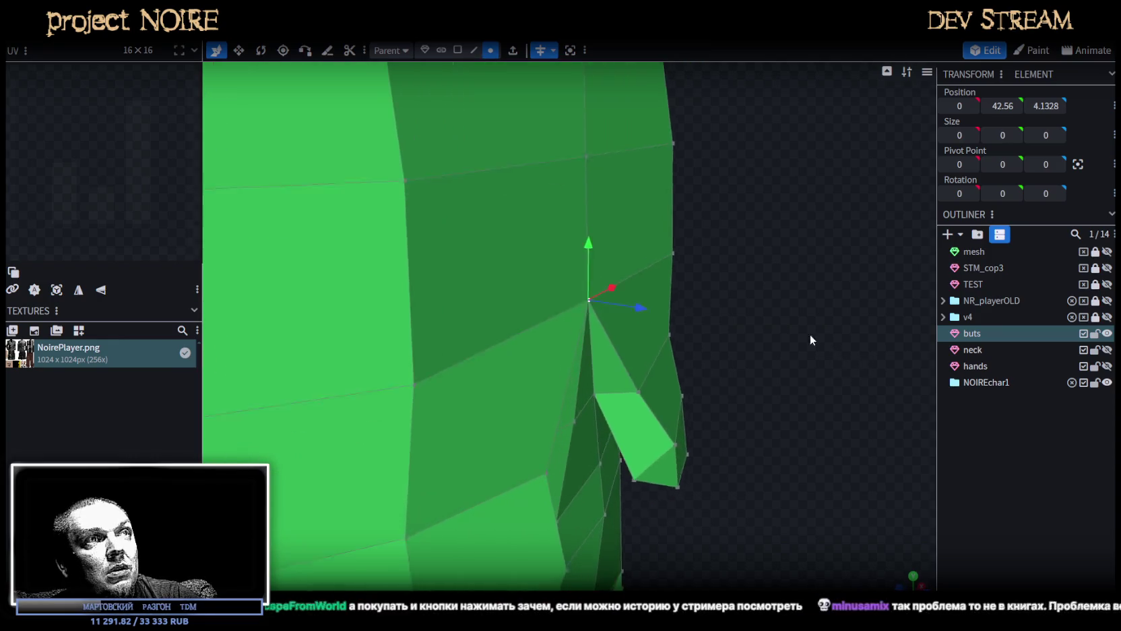
{"action": "mouse_move", "coordinate": [599, 298]}
{"action": "left_mouse_down"}
{"action": "mouse_move", "coordinate": [741, 334]}
{"action": "mouse_move", "coordinate": [729, 316]}
{"action": "left_mouse_up"}
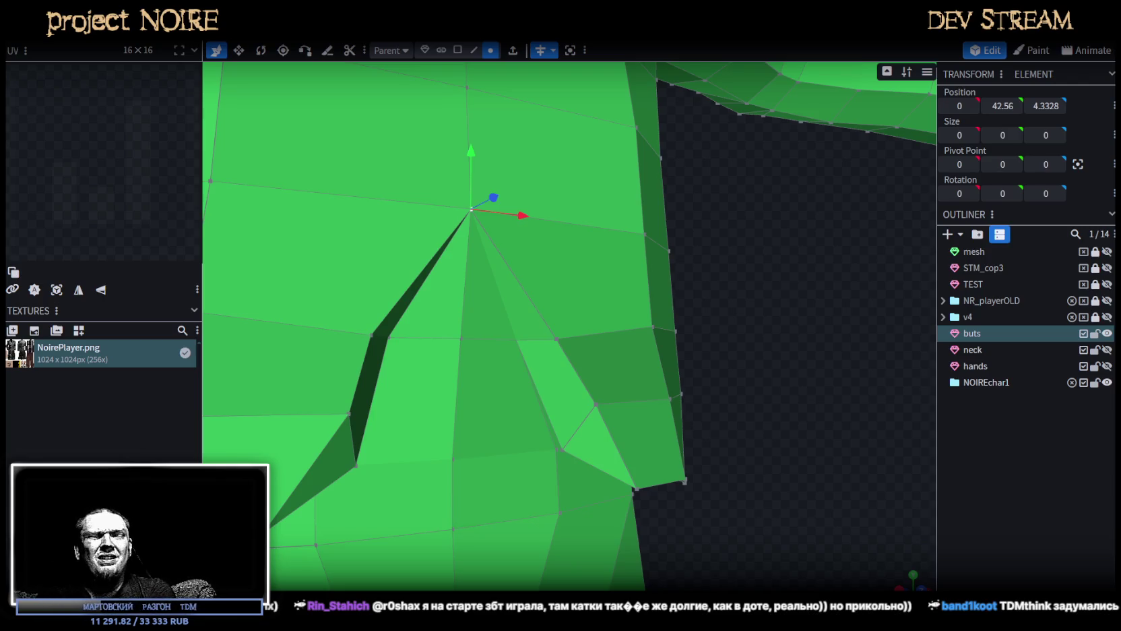
Merge the four vertices below the merged point into one centred point.
{"action": "mouse_move", "coordinate": [683, 408]}
{"action": "left_mouse_down"}
{"action": "mouse_move", "coordinate": [704, 362]}
{"action": "mouse_move", "coordinate": [572, 381]}
{"action": "left_mouse_up"}
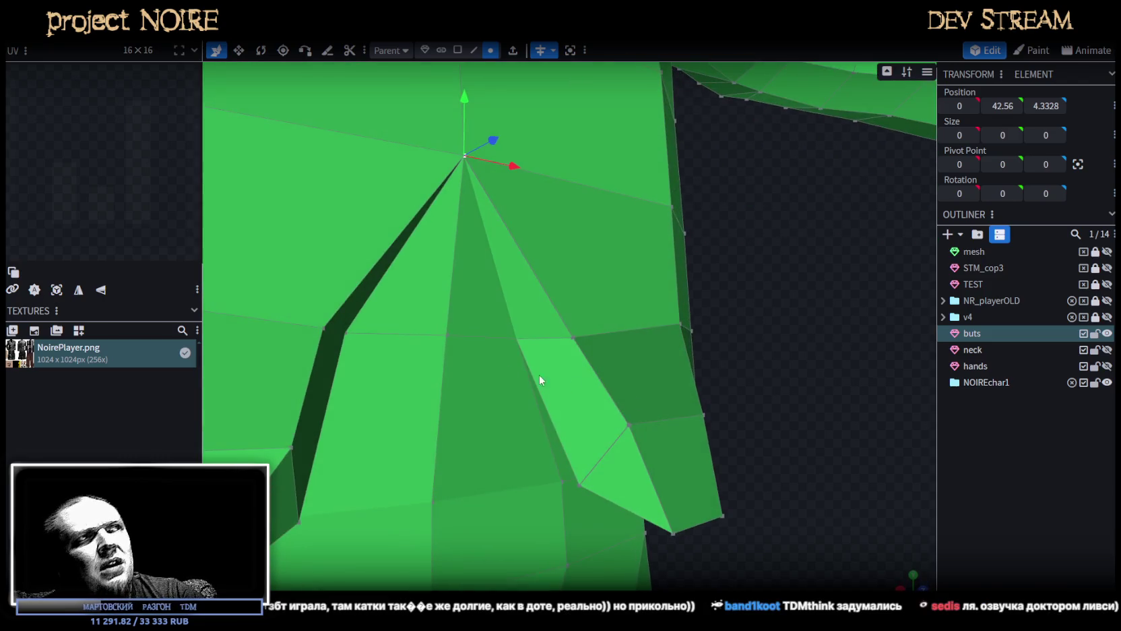
{"action": "left_click", "coordinate": [575, 338]}
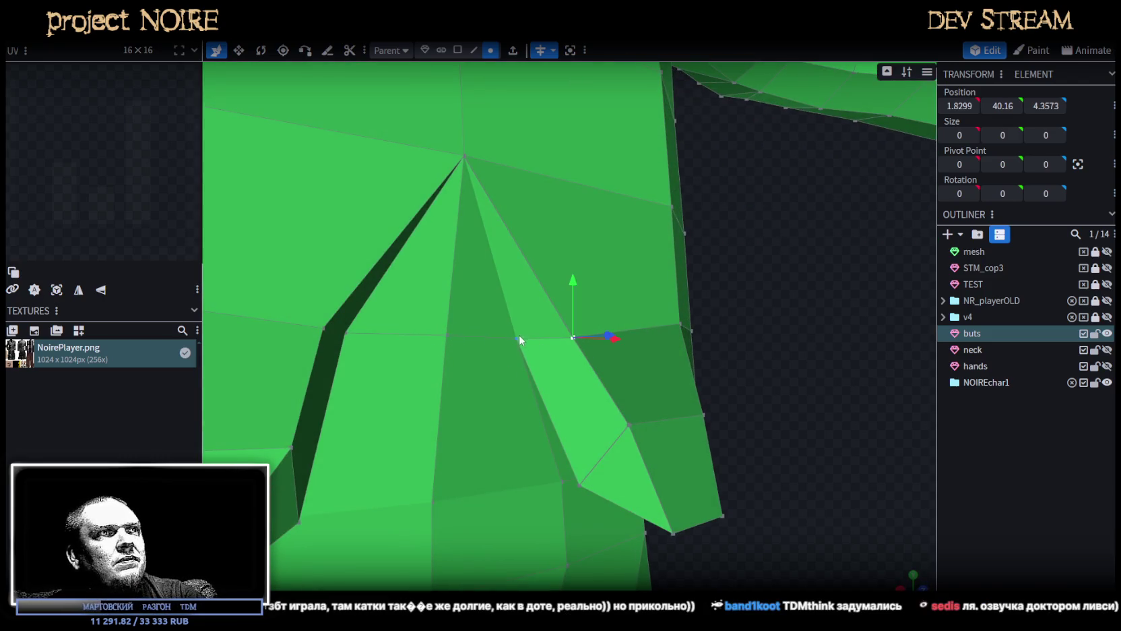
{"action": "left_click", "coordinate": [447, 335], "text": "shift"}
{"action": "left_click", "coordinate": [346, 332], "text": "shift"}
{"action": "left_click", "coordinate": [323, 330], "text": "shift"}
{"action": "right_click", "coordinate": [322, 329]}
{"action": "mouse_move", "coordinate": [370, 307]}
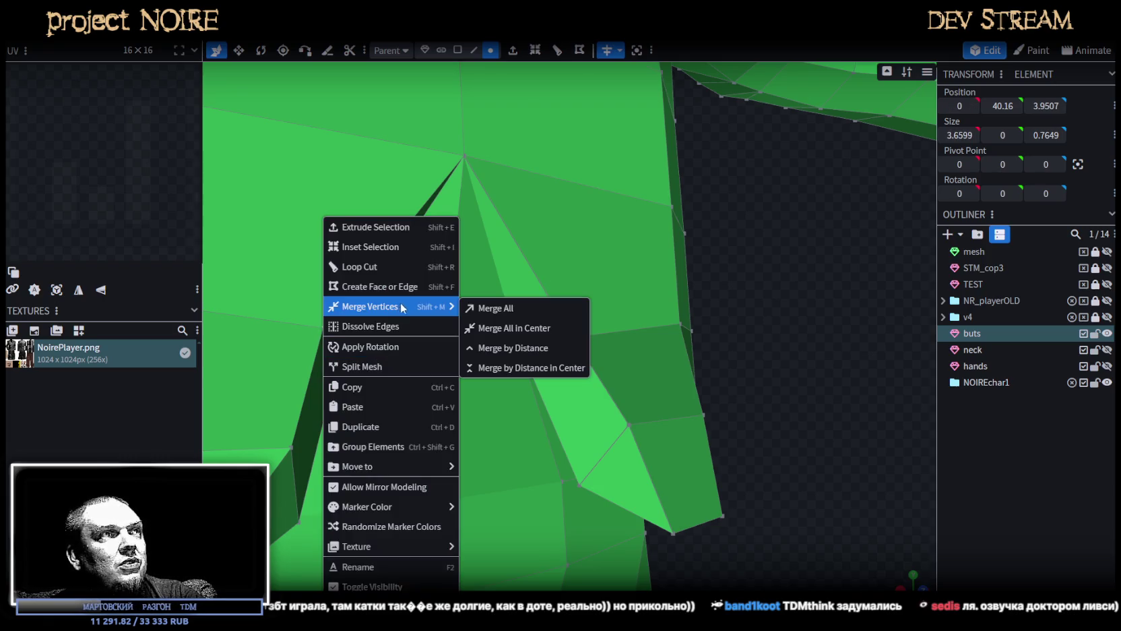
{"action": "left_click", "coordinate": [505, 328]}
Select and inspect the thin sliver face and a triangle face on the front.
{"action": "mouse_move", "coordinate": [783, 394]}
{"action": "left_mouse_down"}
{"action": "mouse_move", "coordinate": [792, 316]}
{"action": "mouse_move", "coordinate": [747, 285]}
{"action": "mouse_move", "coordinate": [721, 291]}
{"action": "left_mouse_up"}
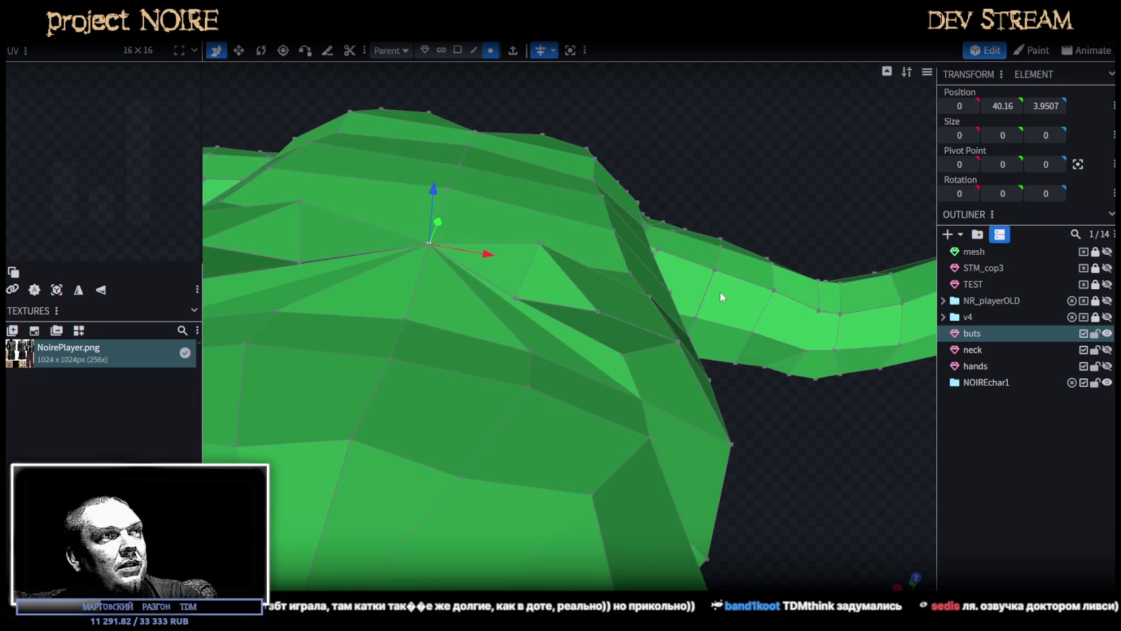
{"action": "left_click", "coordinate": [458, 50]}
{"action": "left_click", "coordinate": [605, 354]}
{"action": "mouse_move", "coordinate": [553, 347]}
{"action": "left_mouse_down"}
{"action": "mouse_move", "coordinate": [838, 443]}
{"action": "mouse_move", "coordinate": [872, 437]}
{"action": "left_mouse_up"}
{"action": "mouse_move", "coordinate": [626, 342]}
{"action": "left_mouse_down"}
{"action": "mouse_move", "coordinate": [836, 470]}
{"action": "mouse_move", "coordinate": [808, 473]}
{"action": "mouse_move", "coordinate": [830, 448]}
{"action": "mouse_move", "coordinate": [790, 451]}
{"action": "left_mouse_up"}
{"action": "left_click", "coordinate": [483, 372]}
{"action": "left_click_drag", "start_coordinate": [508, 363], "coordinate": [819, 382]}
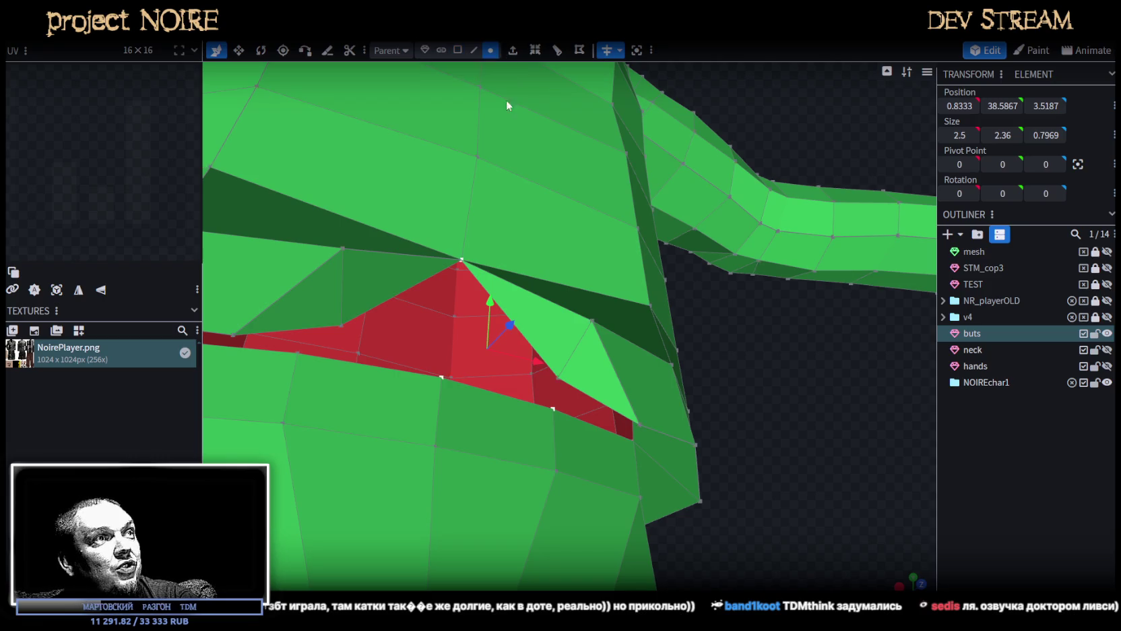
Merge a vertex on the red faces to shrink them.
{"action": "left_click", "coordinate": [490, 50]}
{"action": "left_click", "coordinate": [428, 381]}
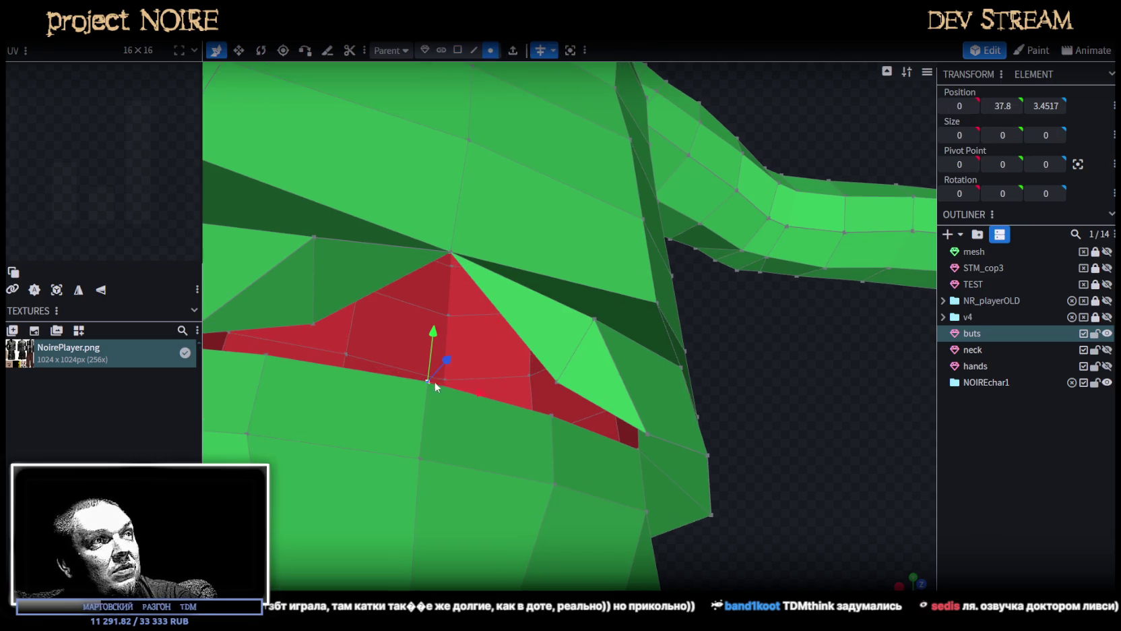
{"action": "right_click", "coordinate": [554, 378]}
{"action": "left_click", "coordinate": [718, 307]}
Weld the two vertices on opposite edges of the red gap into one.
{"action": "mouse_move", "coordinate": [810, 406]}
{"action": "left_mouse_down"}
{"action": "mouse_move", "coordinate": [786, 364]}
{"action": "mouse_move", "coordinate": [593, 348]}
{"action": "left_mouse_up"}
{"action": "left_click", "coordinate": [508, 352]}
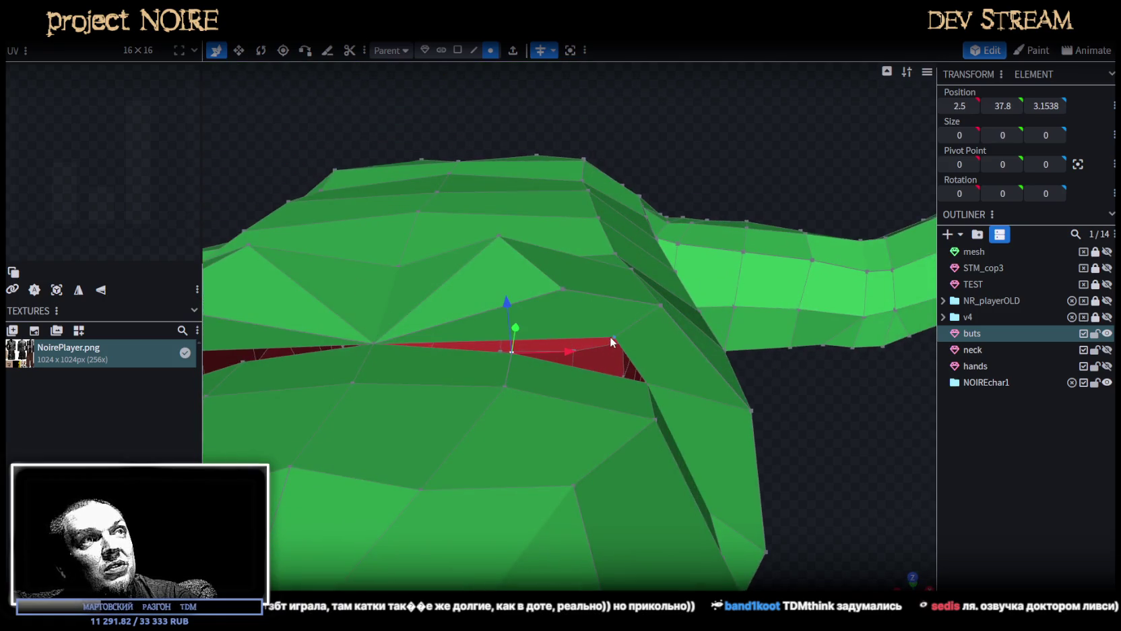
{"action": "left_click", "coordinate": [611, 336], "text": "shift"}
{"action": "right_click", "coordinate": [611, 337]}
{"action": "left_click", "coordinate": [790, 308]}
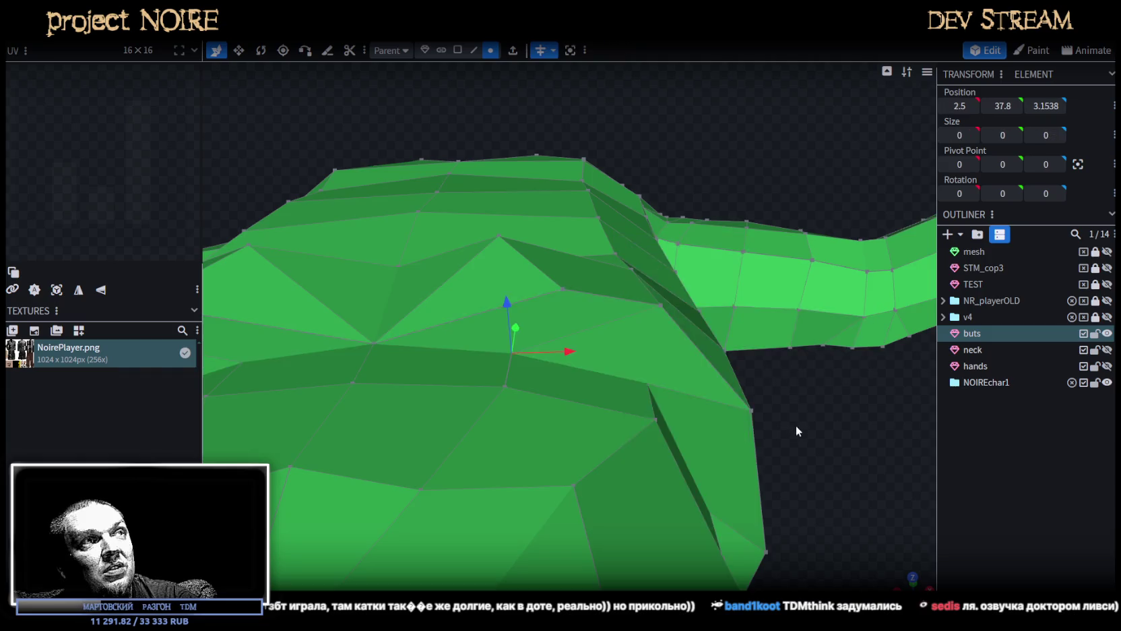
{"action": "scroll", "coordinate": [792, 465], "scroll_direction": "up", "scroll_amount": 5}
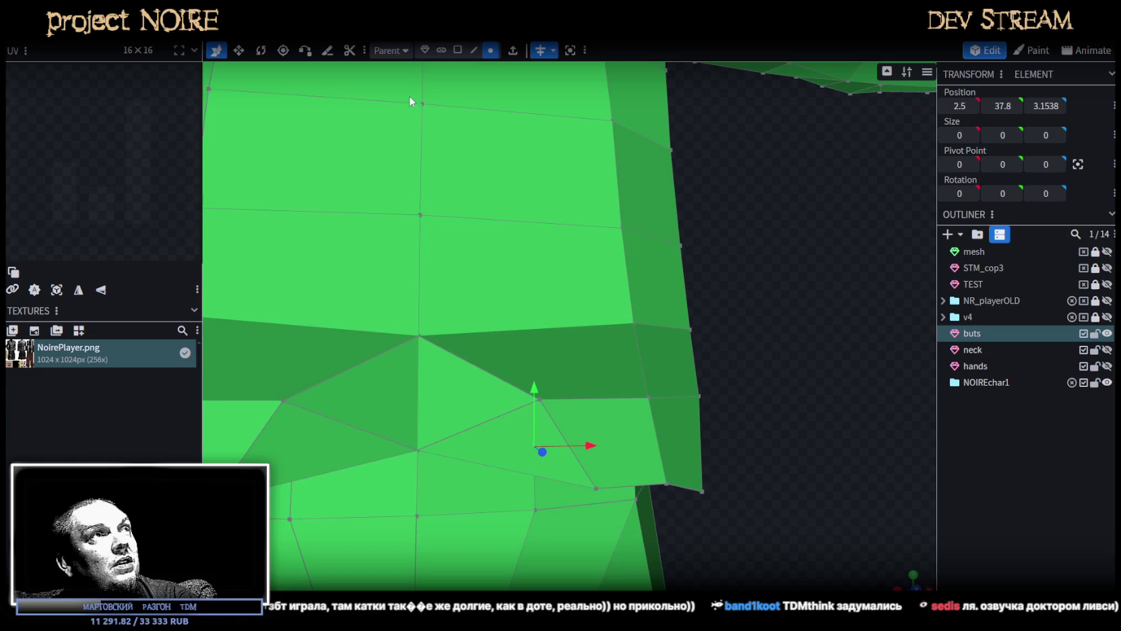
Collapse the diamond by merging its left and right vertices at their centre.
{"action": "left_click", "coordinate": [457, 50]}
{"action": "left_click", "coordinate": [401, 349]}
{"action": "left_click", "coordinate": [458, 388], "text": "shift"}
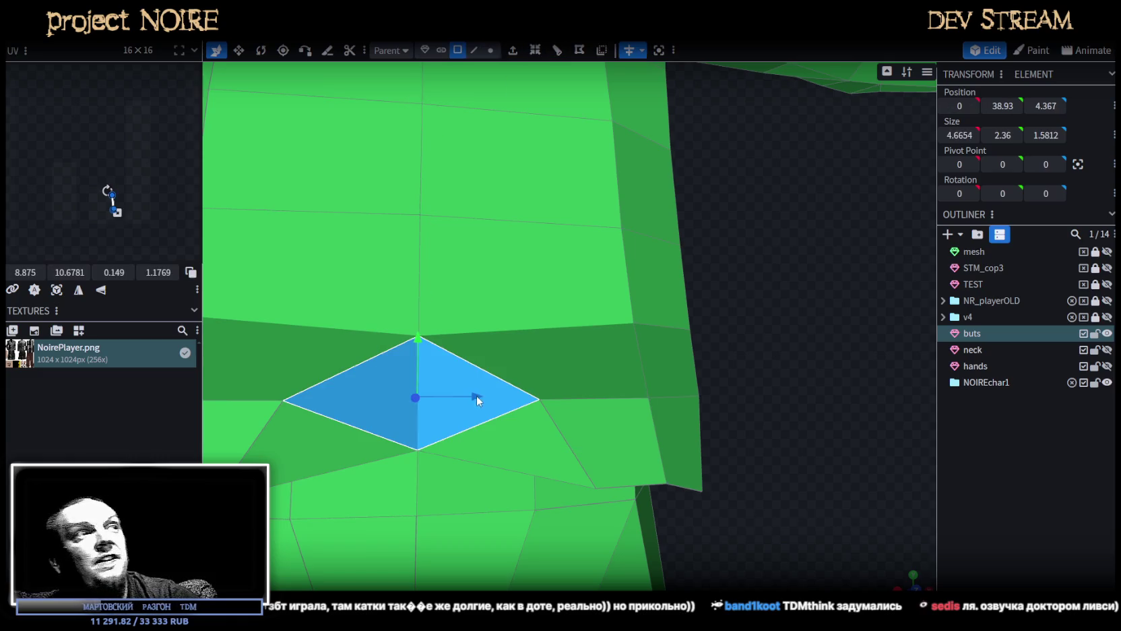
{"action": "left_click", "coordinate": [490, 50]}
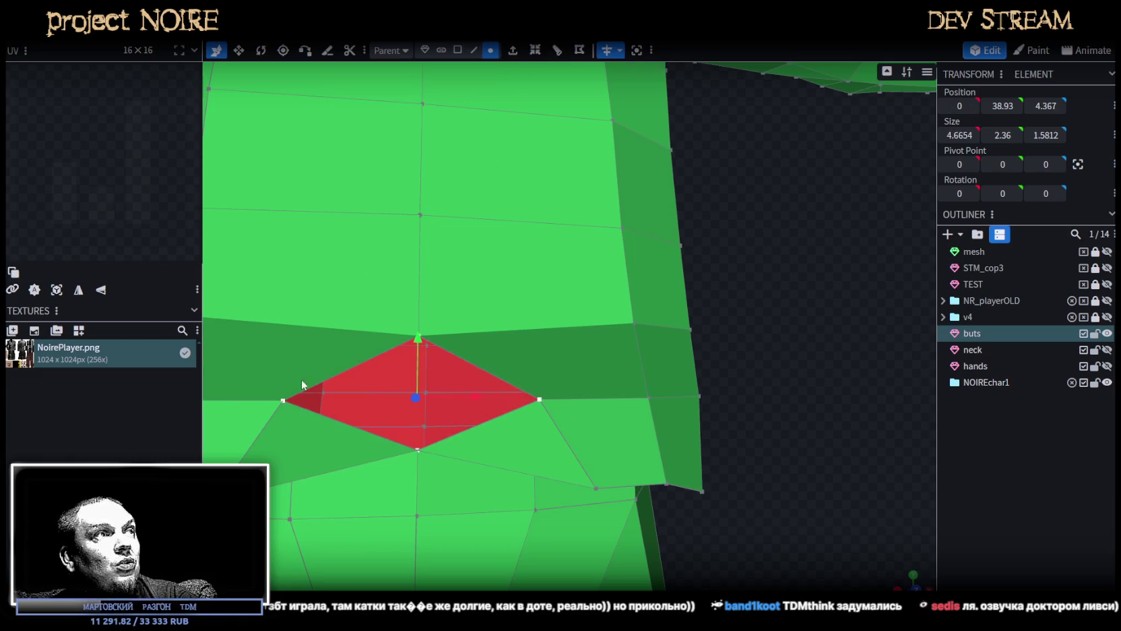
{"action": "left_click", "coordinate": [281, 402]}
{"action": "left_click", "coordinate": [538, 398], "text": "shift"}
{"action": "right_click", "coordinate": [537, 399]}
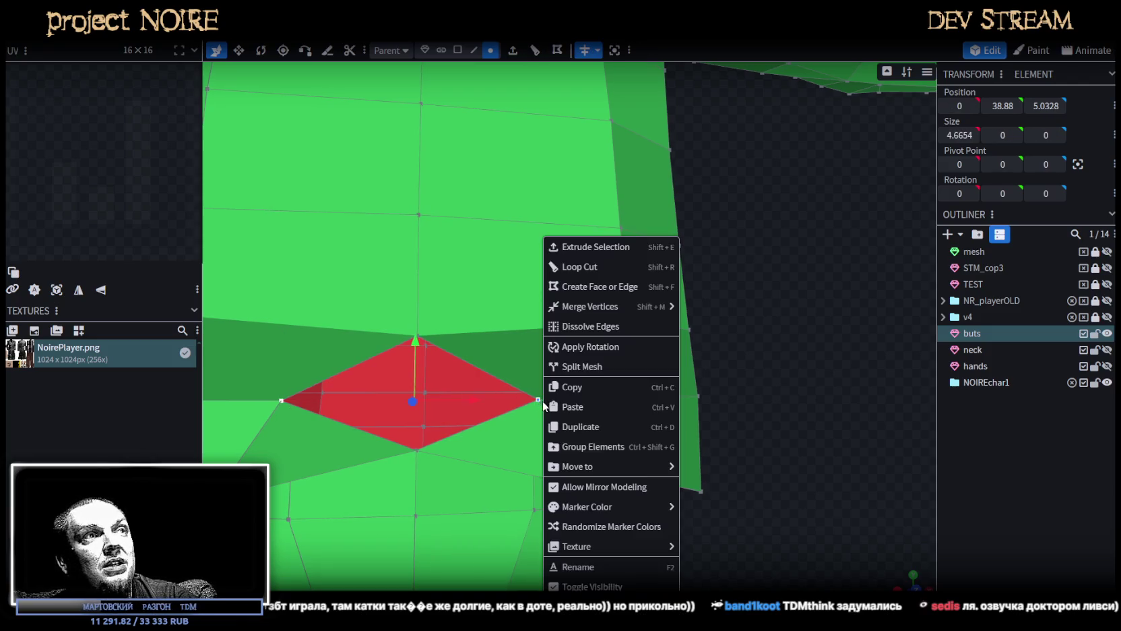
{"action": "mouse_move", "coordinate": [604, 307]}
{"action": "left_click", "coordinate": [726, 327]}
{"action": "scroll", "coordinate": [761, 411], "scroll_direction": "down", "scroll_amount": 5}
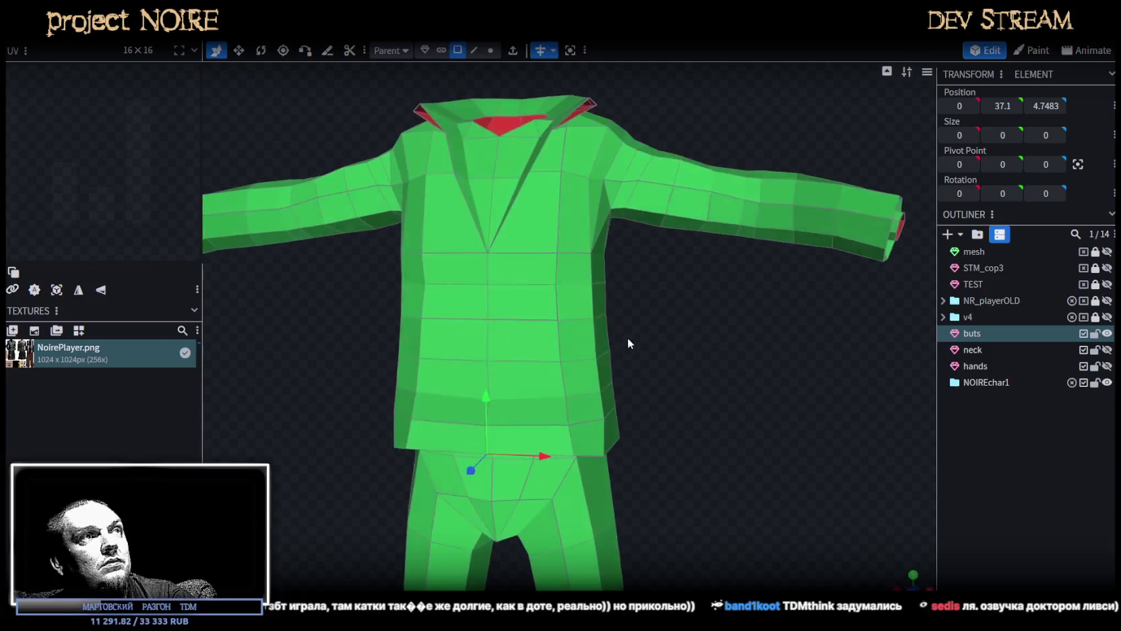
Box-select and delete the upper and lower face bands around the waist.
{"action": "mouse_move", "coordinate": [644, 344]}
{"action": "left_mouse_down"}
{"action": "mouse_move", "coordinate": [672, 335]}
{"action": "mouse_move", "coordinate": [636, 334]}
{"action": "left_mouse_up"}
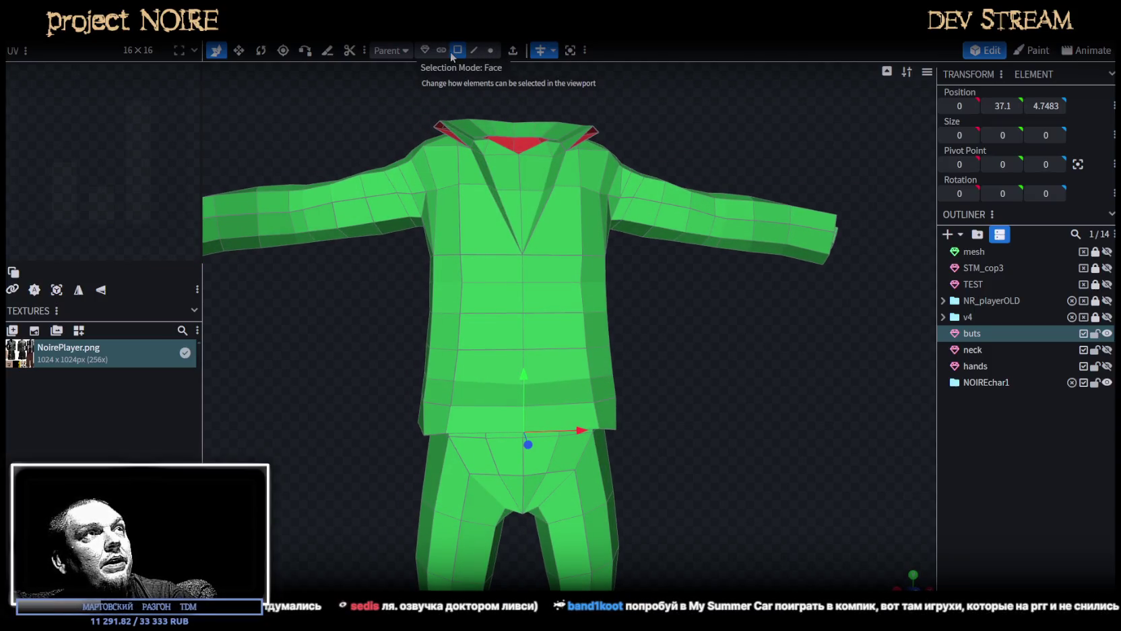
{"action": "left_click_drag", "start_coordinate": [680, 378], "coordinate": [684, 459]}
{"action": "scroll", "coordinate": [659, 346], "scroll_direction": "down", "scroll_amount": 3}
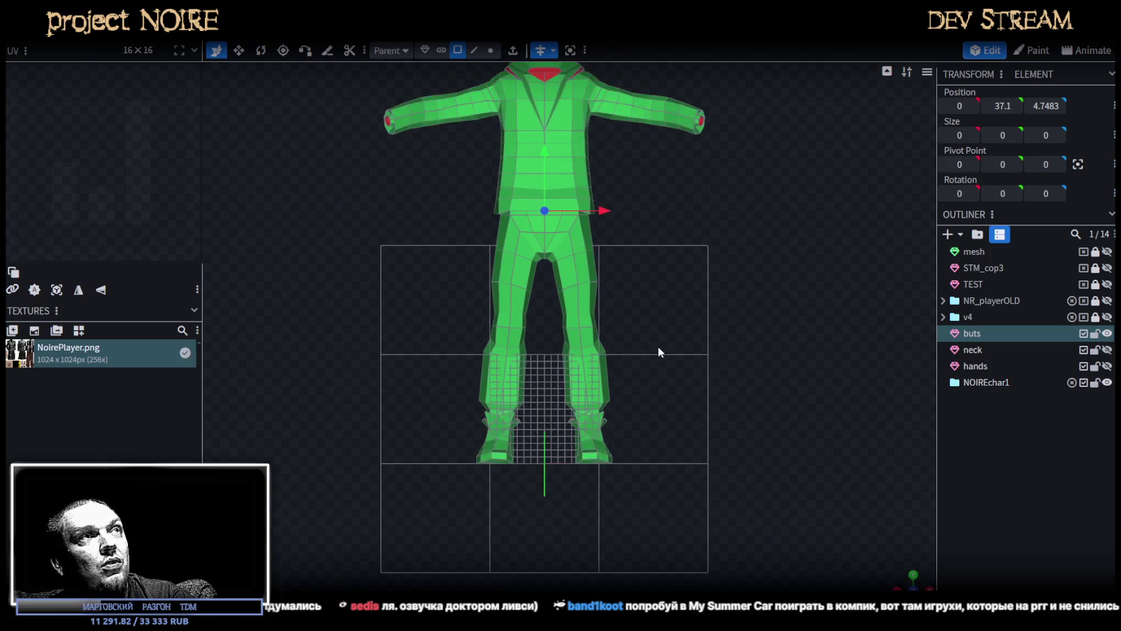
{"action": "left_click_drag", "start_coordinate": [659, 347], "coordinate": [512, 324]}
{"action": "scroll", "coordinate": [443, 343], "scroll_direction": "up", "scroll_amount": 5}
{"action": "left_click_drag", "start_coordinate": [379, 293], "coordinate": [648, 317]}
{"action": "key", "text": "Delete"}
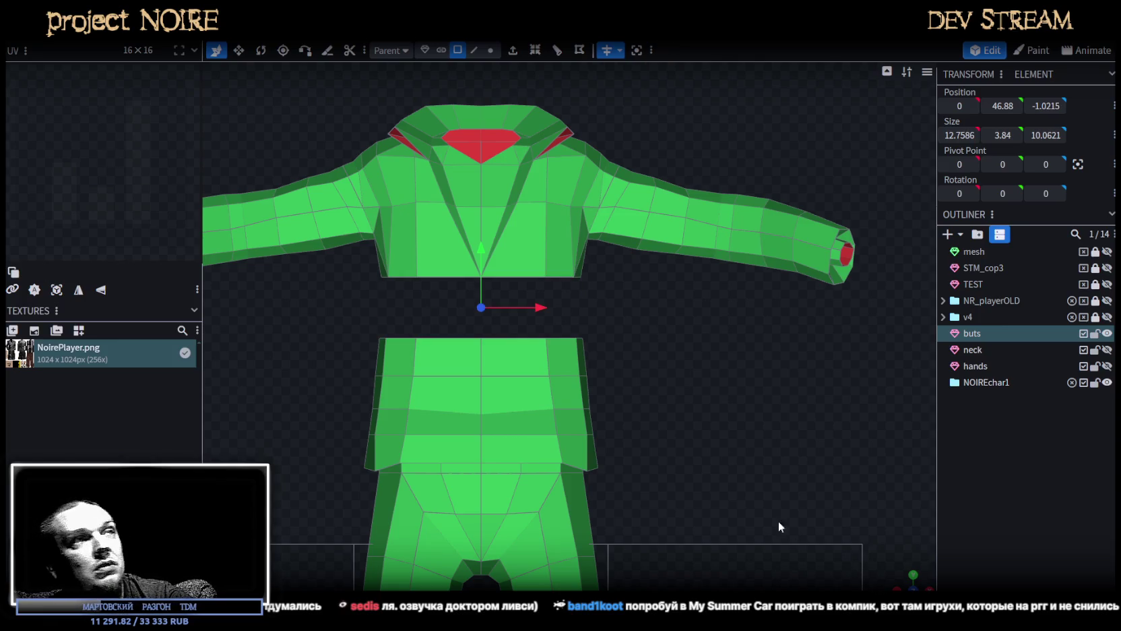
{"action": "left_click_drag", "start_coordinate": [350, 420], "coordinate": [631, 441]}
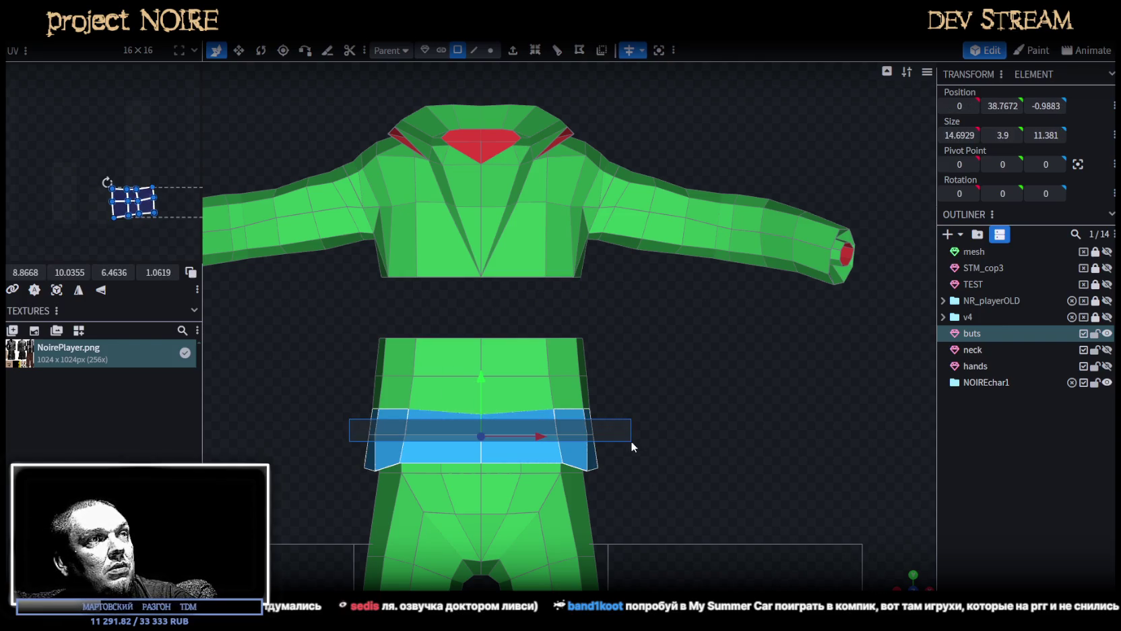
{"action": "key", "text": "Delete"}
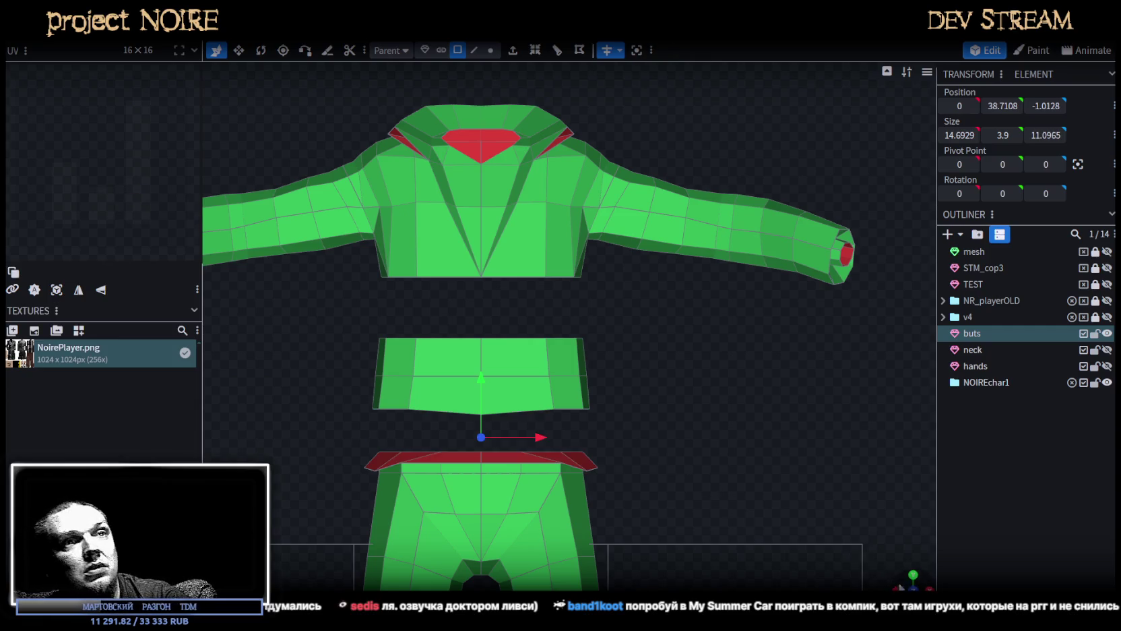
{"action": "left_click_drag", "start_coordinate": [679, 460], "coordinate": [697, 402]}
In edge mode, bridge the first red opening's top and bottom edges with a new face.
{"action": "scroll", "coordinate": [780, 415], "scroll_direction": "up", "scroll_amount": 3}
{"action": "scroll", "coordinate": [713, 392], "scroll_direction": "up", "scroll_amount": 1}
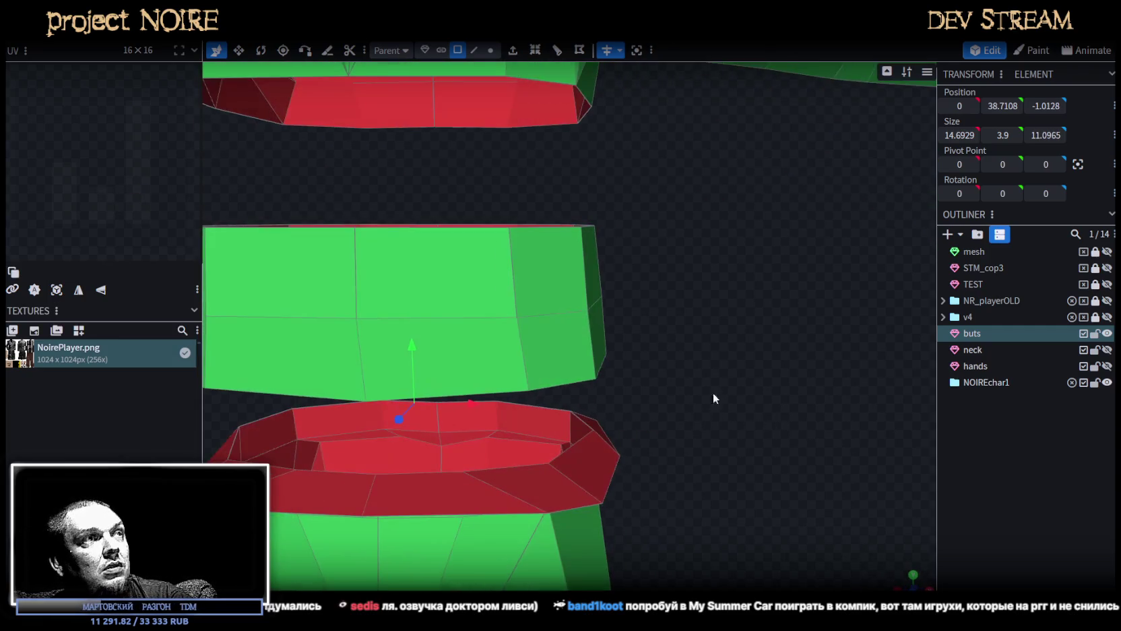
{"action": "left_click", "coordinate": [474, 50]}
{"action": "left_click", "coordinate": [459, 398]}
{"action": "left_click", "coordinate": [442, 500], "text": "shift"}
{"action": "left_click_drag", "start_coordinate": [445, 502], "coordinate": [517, 504]}
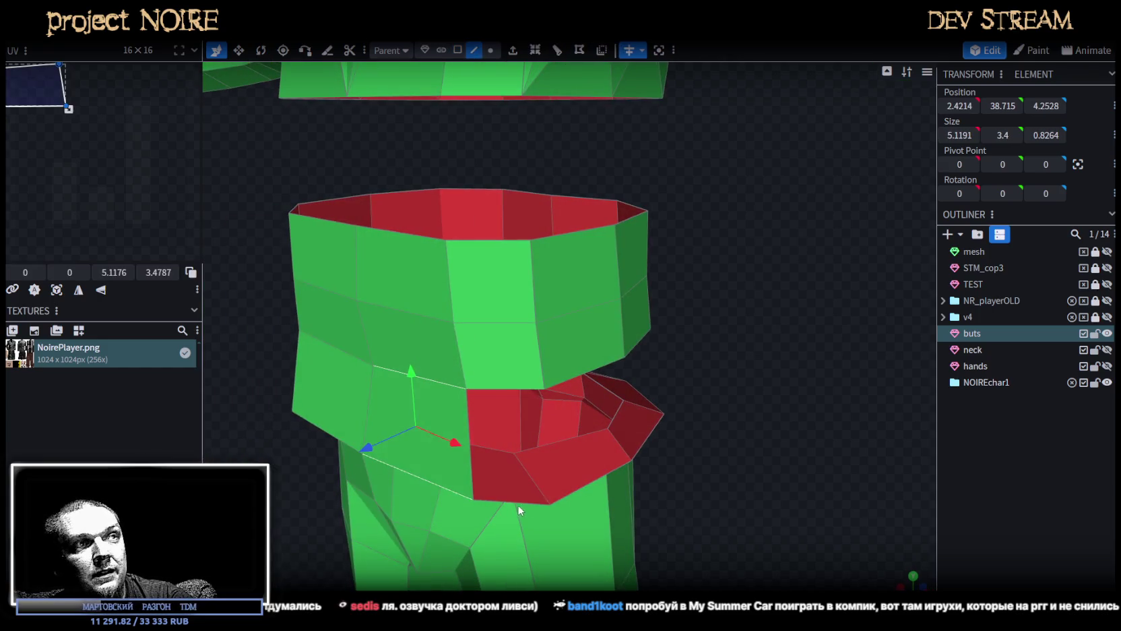
{"action": "left_click", "coordinate": [517, 504]}
{"action": "left_click", "coordinate": [525, 389], "text": "shift"}
{"action": "key", "text": "f"}
Fill the second opening with a face between its top and bottom edges.
{"action": "left_click", "coordinate": [574, 375]}
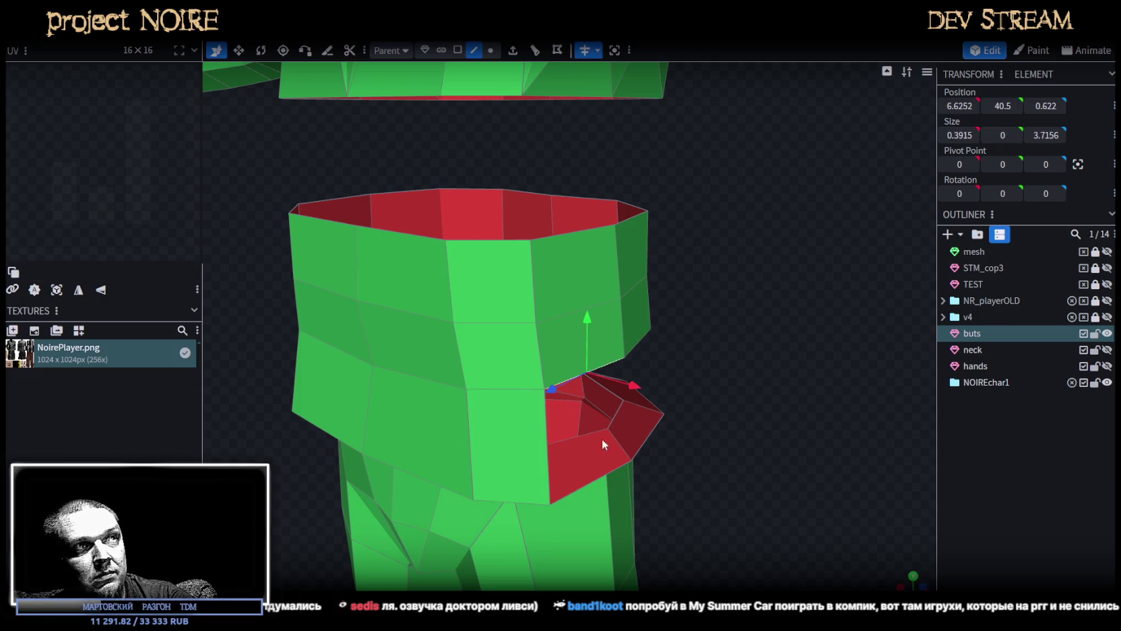
{"action": "mouse_move", "coordinate": [602, 476]}
{"action": "left_mouse_down"}
{"action": "mouse_move", "coordinate": [791, 467]}
{"action": "mouse_move", "coordinate": [625, 464]}
{"action": "left_mouse_up"}
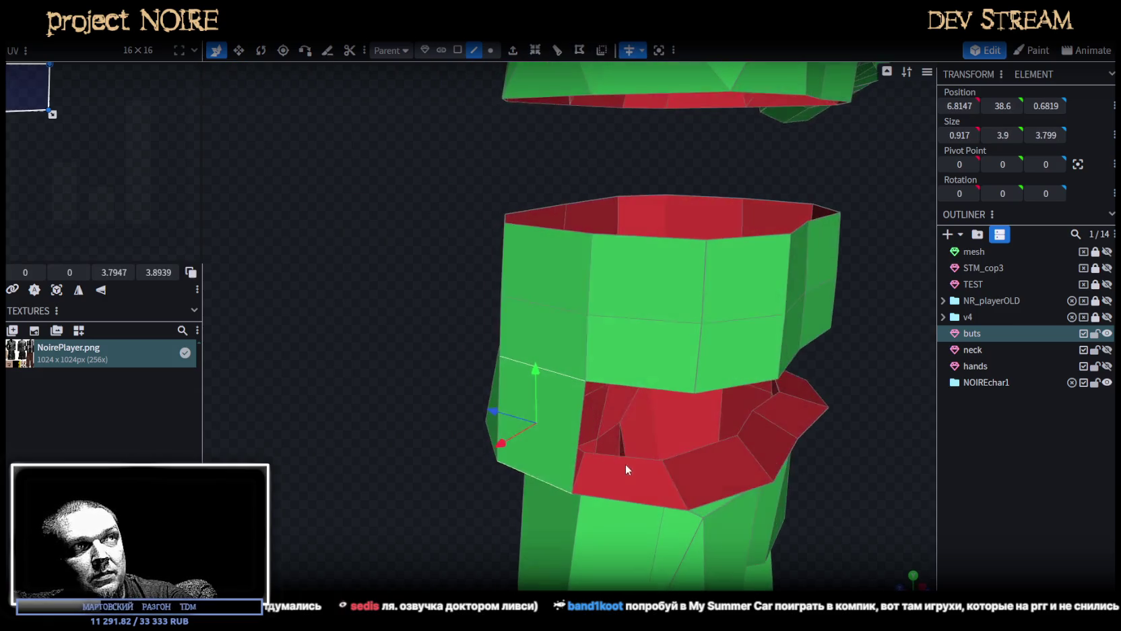
{"action": "left_click", "coordinate": [634, 389]}
{"action": "left_click", "coordinate": [640, 506]}
{"action": "mouse_move", "coordinate": [642, 503]}
{"action": "left_mouse_down"}
{"action": "mouse_move", "coordinate": [792, 556]}
{"action": "mouse_move", "coordinate": [647, 404]}
{"action": "left_mouse_up"}
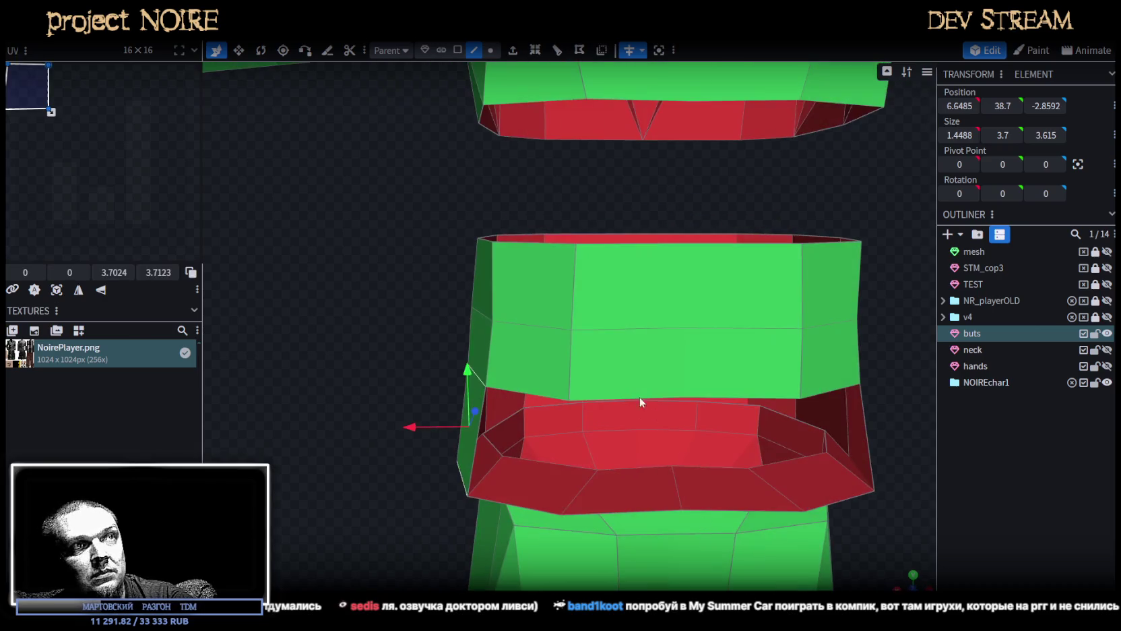
{"action": "left_click", "coordinate": [628, 401]}
{"action": "left_click", "coordinate": [626, 509], "text": "shift"}
{"action": "key", "text": "f"}
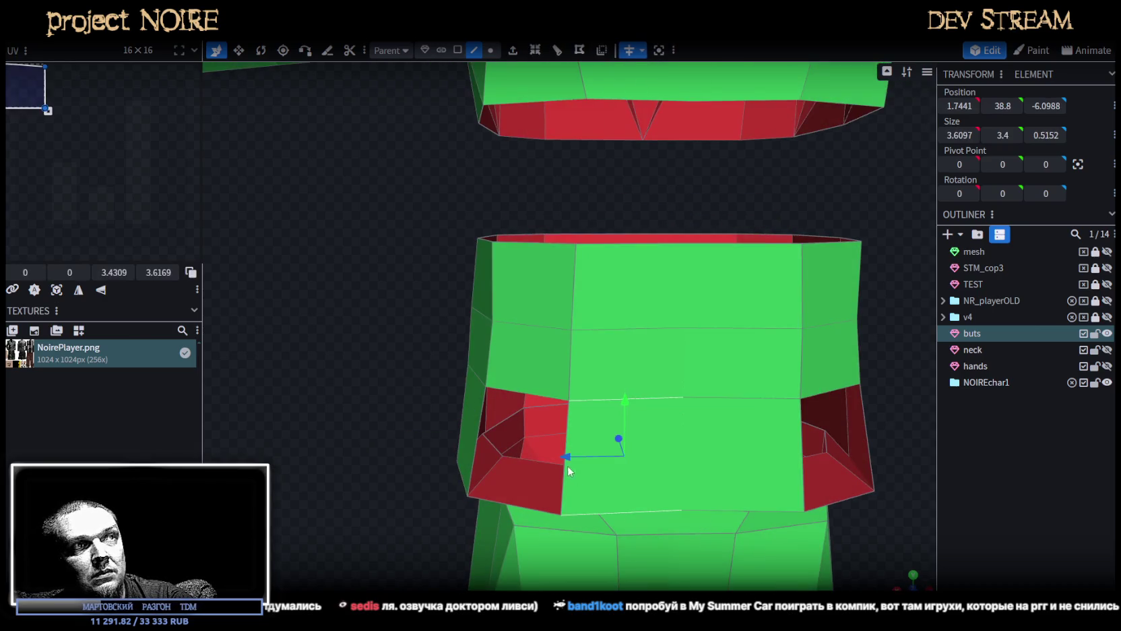
{"action": "left_click", "coordinate": [563, 473]}
{"action": "left_click", "coordinate": [512, 418]}
{"action": "mouse_move", "coordinate": [499, 431]}
{"action": "left_mouse_down"}
{"action": "mouse_move", "coordinate": [448, 487]}
{"action": "mouse_move", "coordinate": [704, 473]}
{"action": "mouse_move", "coordinate": [718, 447]}
{"action": "left_mouse_up"}
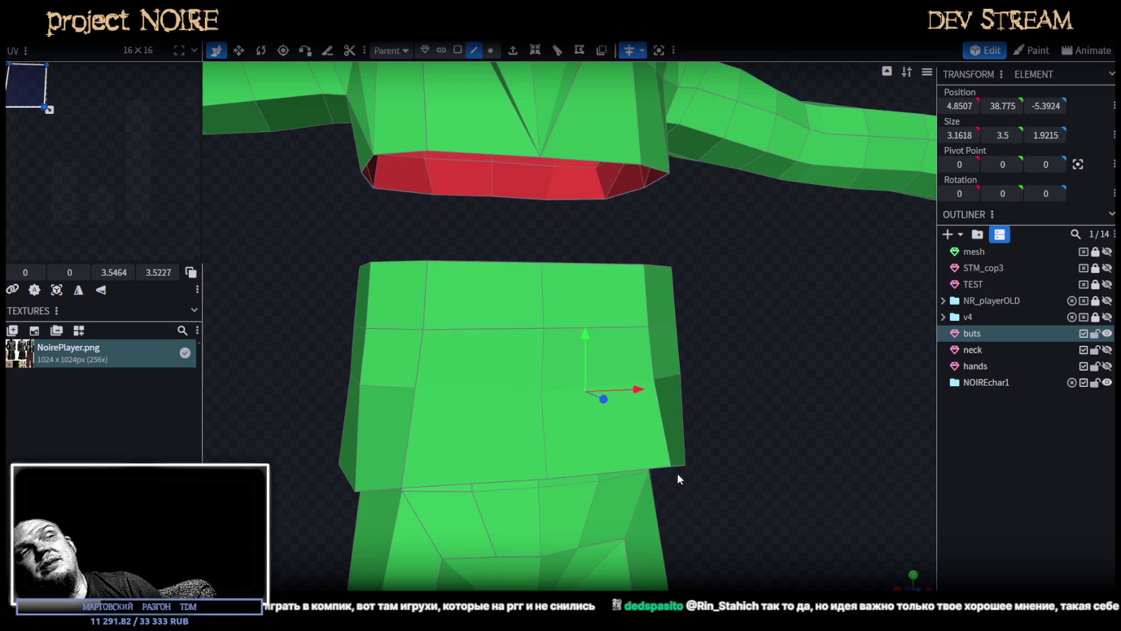
Straighten the waist band's two right-side vertical edges into one line by scaling X to 0.
{"action": "scroll", "coordinate": [752, 435], "scroll_direction": "up", "scroll_amount": 5}
{"action": "scroll", "coordinate": [738, 428], "scroll_direction": "up", "scroll_amount": 2}
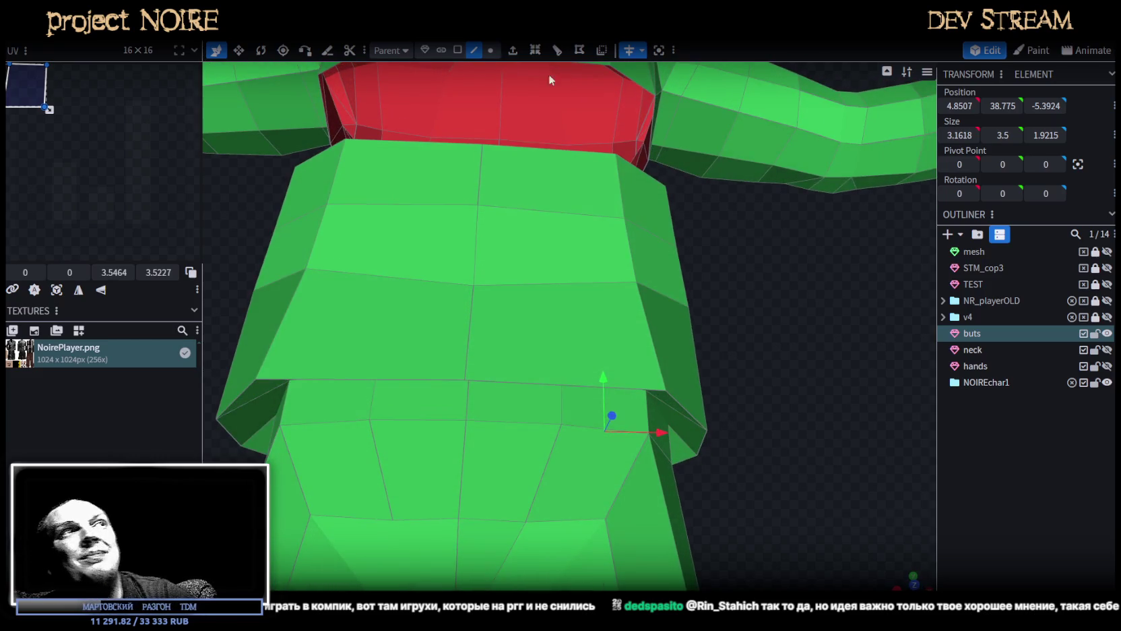
{"action": "left_click", "coordinate": [526, 381]}
{"action": "mouse_move", "coordinate": [803, 308]}
{"action": "left_mouse_down"}
{"action": "mouse_move", "coordinate": [782, 270]}
{"action": "mouse_move", "coordinate": [799, 315]}
{"action": "mouse_move", "coordinate": [610, 121]}
{"action": "left_mouse_up"}
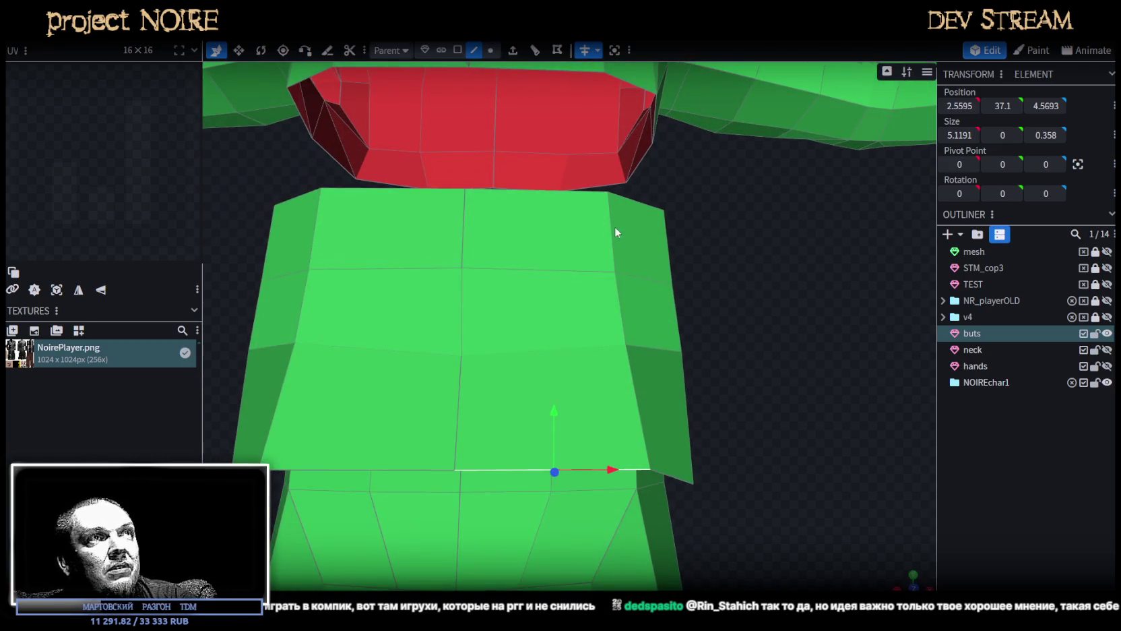
{"action": "left_click", "coordinate": [622, 303]}
{"action": "left_click", "coordinate": [638, 401], "text": "shift"}
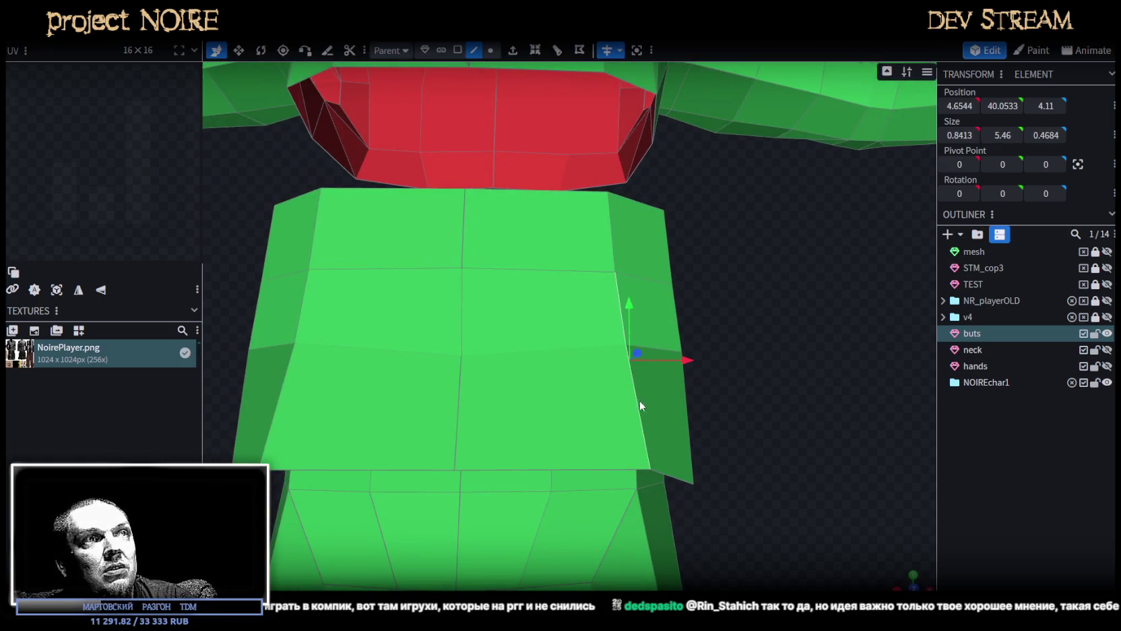
{"action": "left_click_drag", "start_coordinate": [973, 134], "coordinate": [862, 212]}
Raise the band's bottom edge and shift its middle edge forward in depth.
{"action": "mouse_move", "coordinate": [761, 371]}
{"action": "left_mouse_down"}
{"action": "mouse_move", "coordinate": [742, 308]}
{"action": "mouse_move", "coordinate": [736, 382]}
{"action": "mouse_move", "coordinate": [733, 342]}
{"action": "left_mouse_up"}
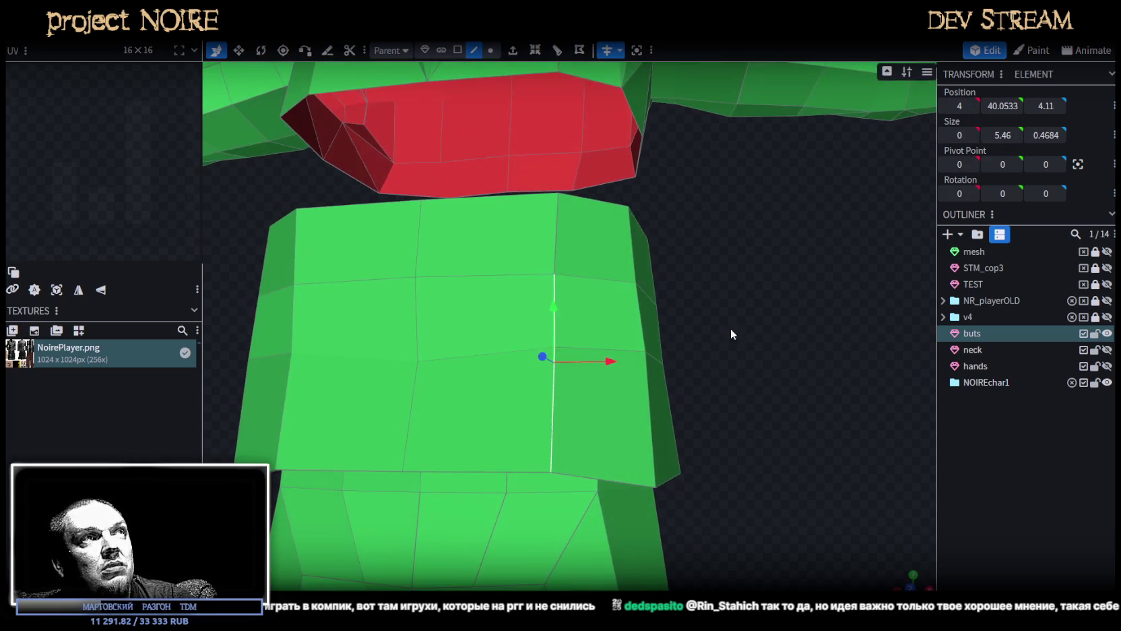
{"action": "left_click", "coordinate": [475, 53]}
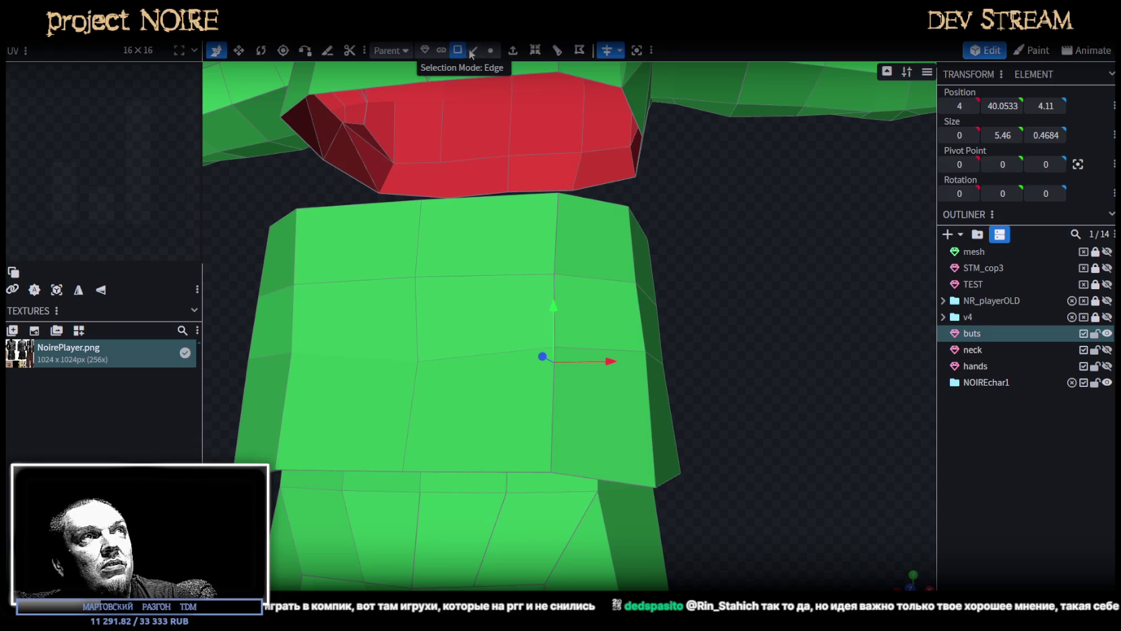
{"action": "left_click", "coordinate": [478, 472]}
{"action": "left_click_drag", "start_coordinate": [479, 417], "coordinate": [478, 367]}
{"action": "left_click", "coordinate": [507, 352]}
{"action": "mouse_move", "coordinate": [835, 223]}
{"action": "left_mouse_down"}
{"action": "mouse_move", "coordinate": [828, 310]}
{"action": "mouse_move", "coordinate": [703, 333]}
{"action": "mouse_move", "coordinate": [766, 311]}
{"action": "mouse_move", "coordinate": [599, 322]}
{"action": "left_mouse_up"}
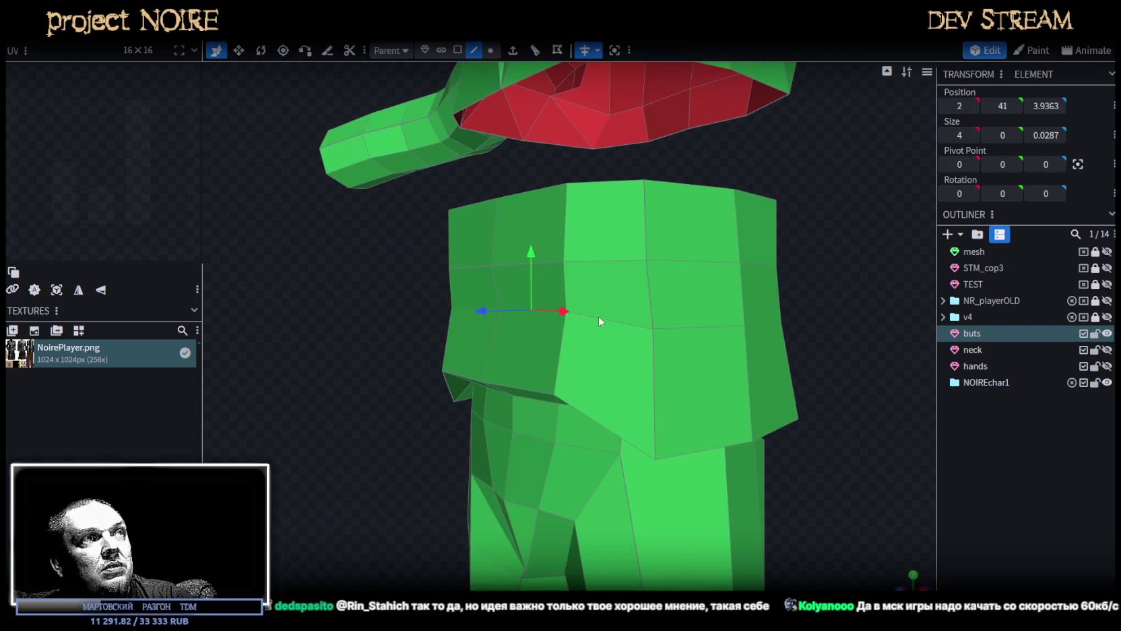
{"action": "left_click_drag", "start_coordinate": [481, 311], "coordinate": [455, 318]}
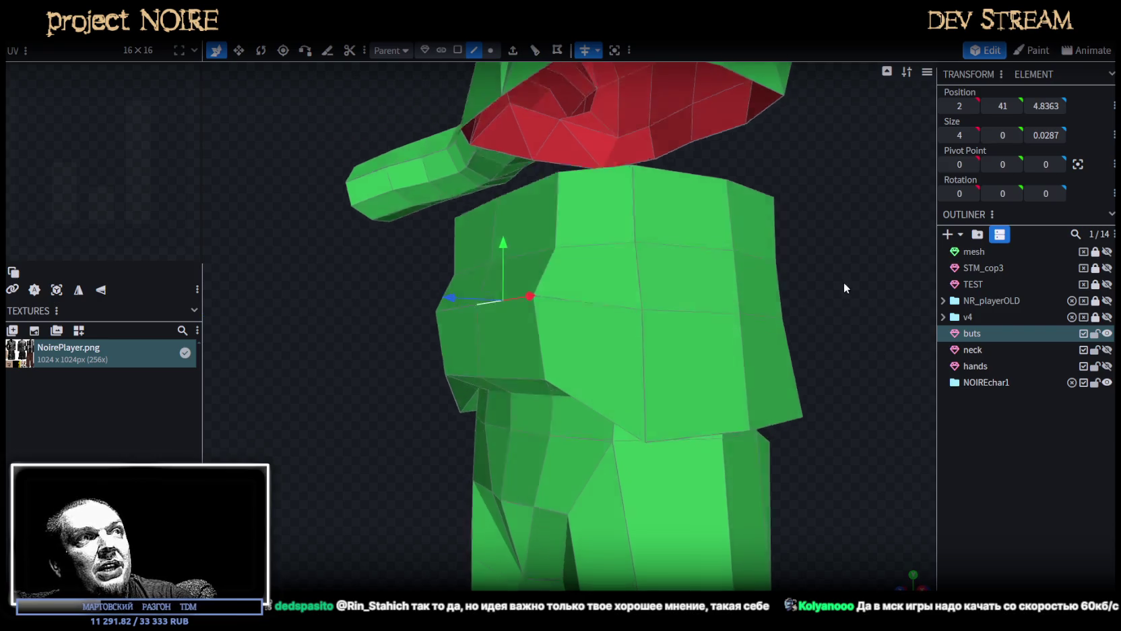
{"action": "left_click_drag", "start_coordinate": [844, 284], "coordinate": [788, 285]}
{"action": "left_click_drag", "start_coordinate": [486, 246], "coordinate": [716, 339]}
Raise the lower front edges of the waist band.
{"action": "left_click", "coordinate": [616, 372]}
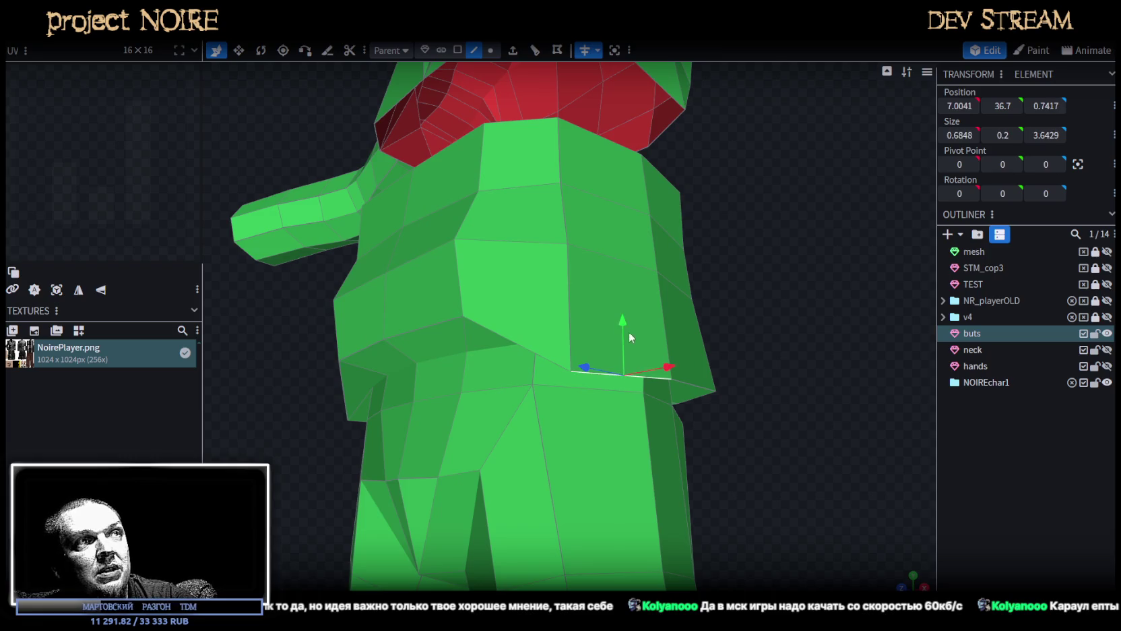
{"action": "left_click", "coordinate": [615, 374]}
{"action": "mouse_move", "coordinate": [624, 317]}
{"action": "left_mouse_down"}
{"action": "mouse_move", "coordinate": [645, 263]}
{"action": "mouse_move", "coordinate": [748, 326]}
{"action": "mouse_move", "coordinate": [567, 376]}
{"action": "left_mouse_up"}
{"action": "left_click", "coordinate": [567, 375]}
{"action": "mouse_move", "coordinate": [558, 318]}
{"action": "left_mouse_down"}
{"action": "mouse_move", "coordinate": [562, 270]}
{"action": "mouse_move", "coordinate": [329, 266]}
{"action": "left_mouse_up"}
Raise the band's bottom-centre vertex to 0, 39, -6.1142.
{"action": "left_click", "coordinate": [492, 50]}
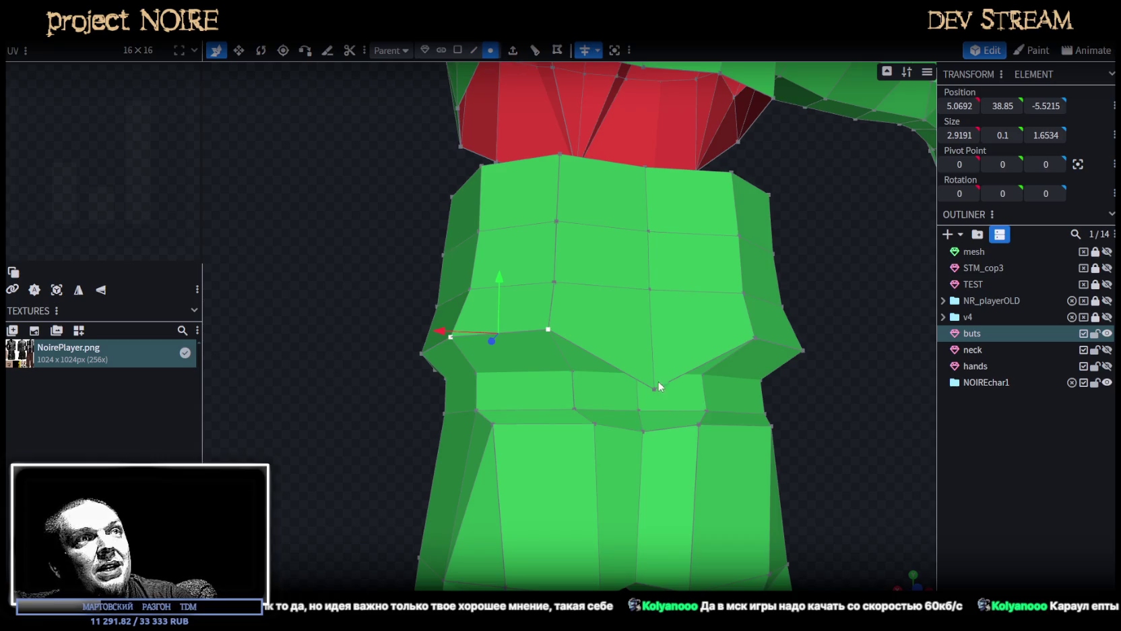
{"action": "left_click", "coordinate": [655, 390]}
{"action": "mouse_move", "coordinate": [653, 311]}
{"action": "left_mouse_down"}
{"action": "mouse_move", "coordinate": [656, 278]}
{"action": "mouse_move", "coordinate": [478, 308]}
{"action": "mouse_move", "coordinate": [698, 366]}
{"action": "mouse_move", "coordinate": [642, 392]}
{"action": "left_mouse_up"}
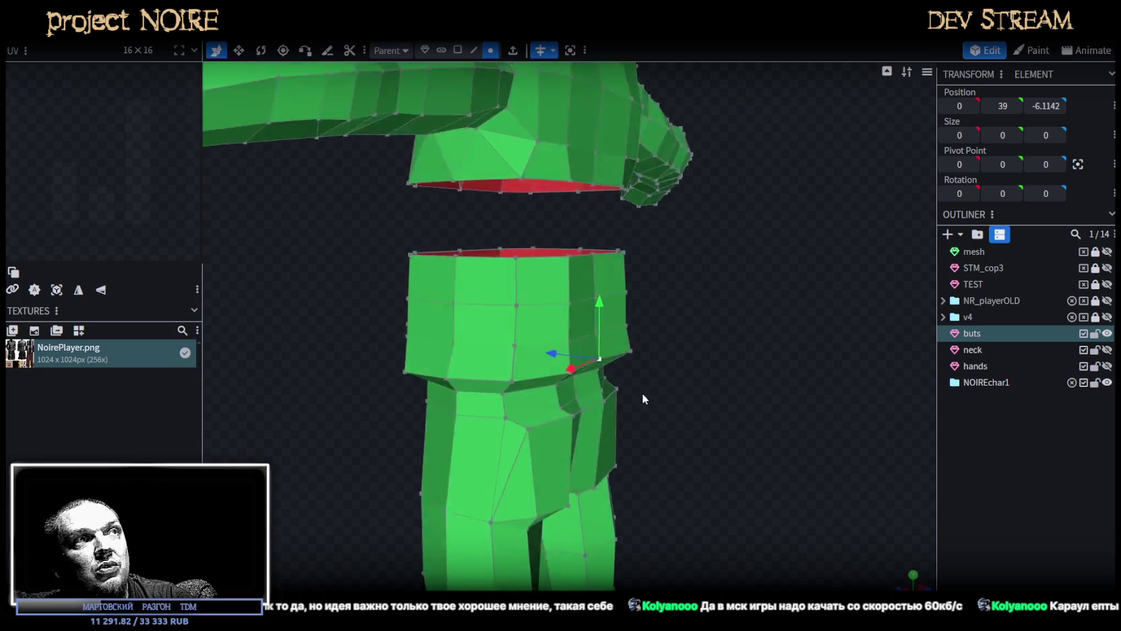
Pull the band's side and front-bottom faces inward in depth.
{"action": "scroll", "coordinate": [642, 392], "scroll_direction": "up", "scroll_amount": 2}
{"action": "left_click", "coordinate": [453, 50]}
{"action": "left_click", "coordinate": [599, 259]}
{"action": "left_click", "coordinate": [597, 296], "text": "shift"}
{"action": "left_click", "coordinate": [596, 347], "text": "shift"}
{"action": "left_click", "coordinate": [566, 378], "text": "shift"}
{"action": "left_click", "coordinate": [554, 298], "text": "shift"}
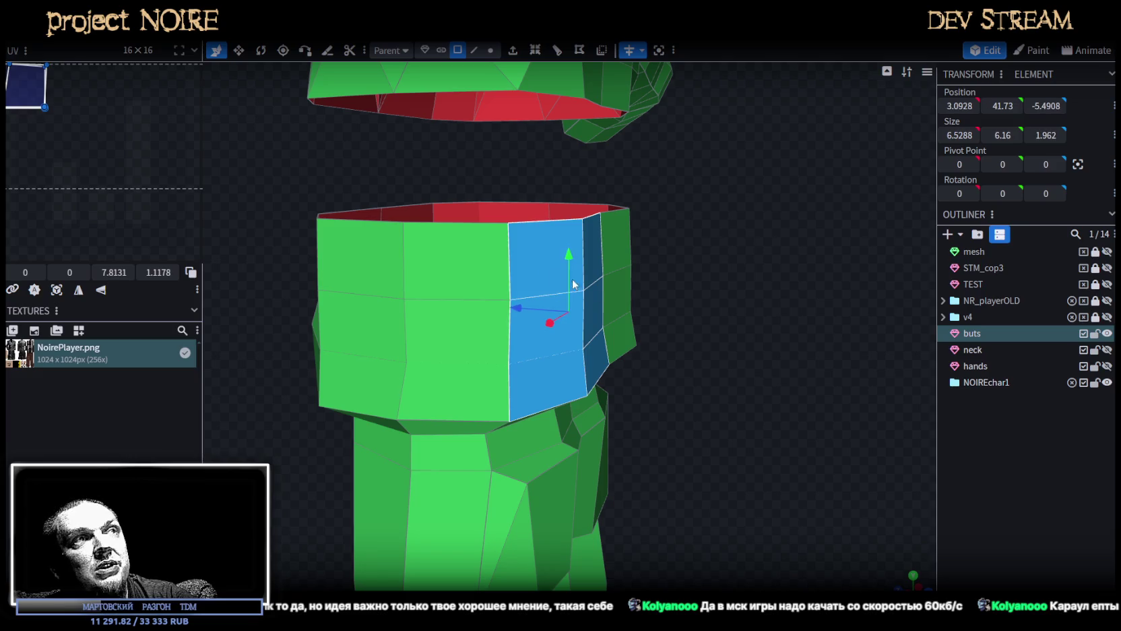
{"action": "left_click_drag", "start_coordinate": [559, 297], "coordinate": [755, 259]}
{"action": "left_click_drag", "start_coordinate": [518, 276], "coordinate": [502, 289]}
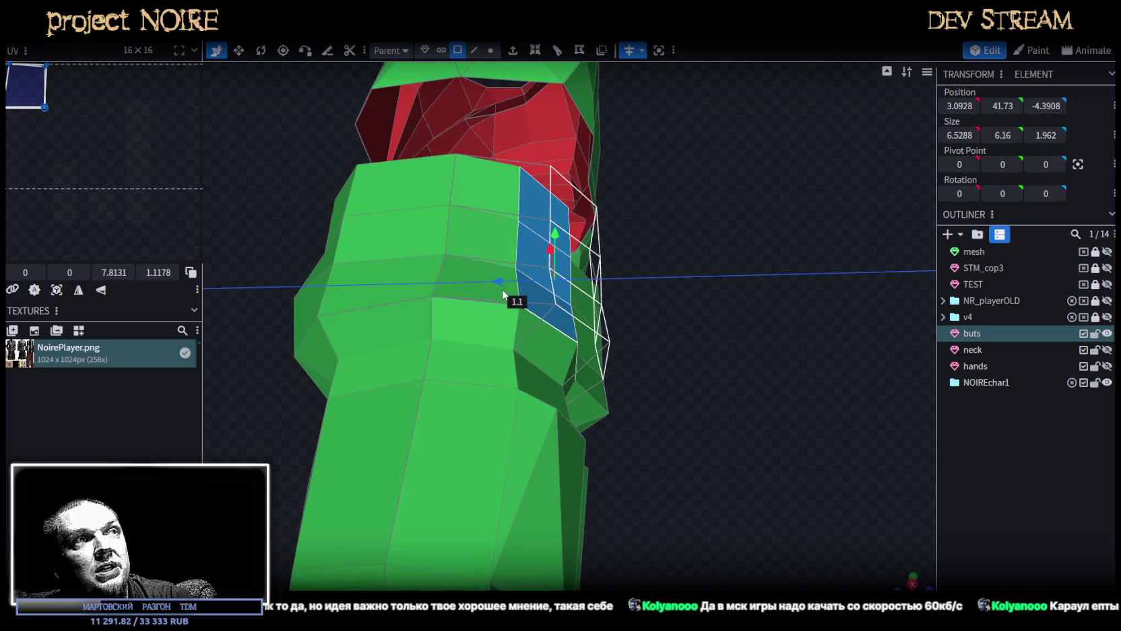
{"action": "mouse_move", "coordinate": [593, 296]}
{"action": "left_mouse_down"}
{"action": "mouse_move", "coordinate": [669, 326]}
{"action": "mouse_move", "coordinate": [531, 346]}
{"action": "left_mouse_up"}
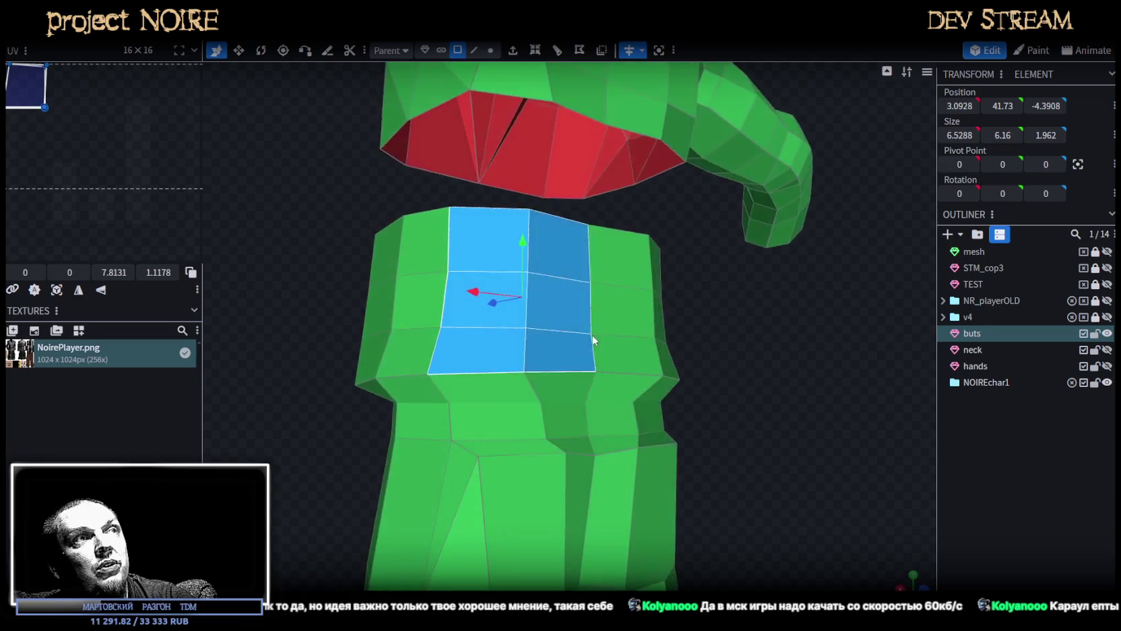
Pull a waist vertex inward, then lower the waist edge loop by 0.5 and push it back.
{"action": "left_click", "coordinate": [490, 50]}
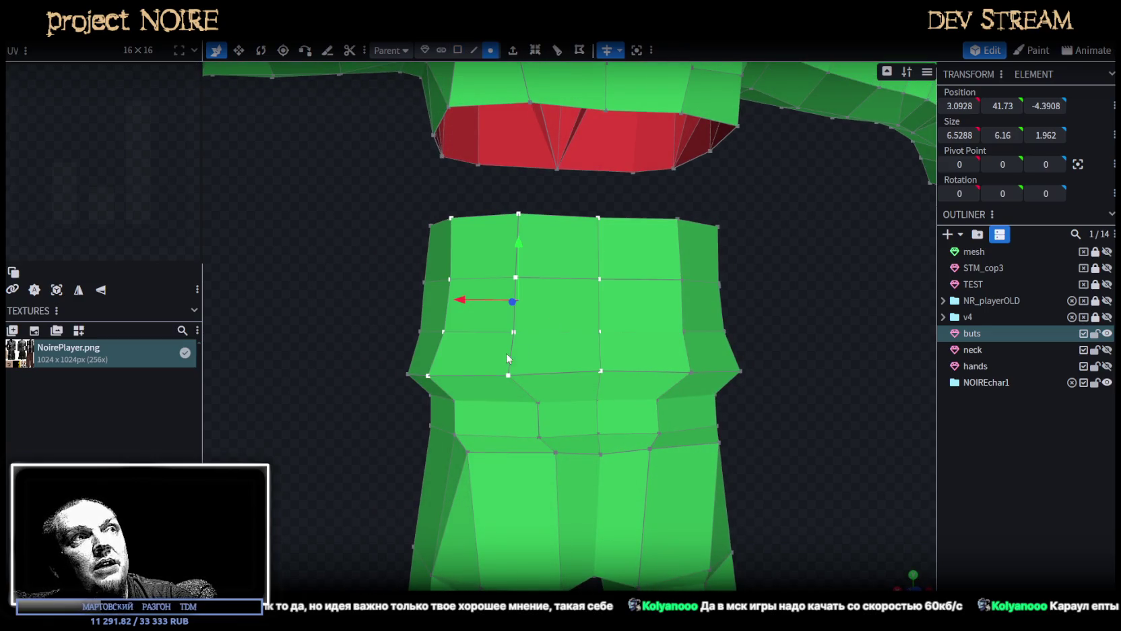
{"action": "left_click", "coordinate": [515, 371]}
{"action": "left_click_drag", "start_coordinate": [469, 374], "coordinate": [475, 380]}
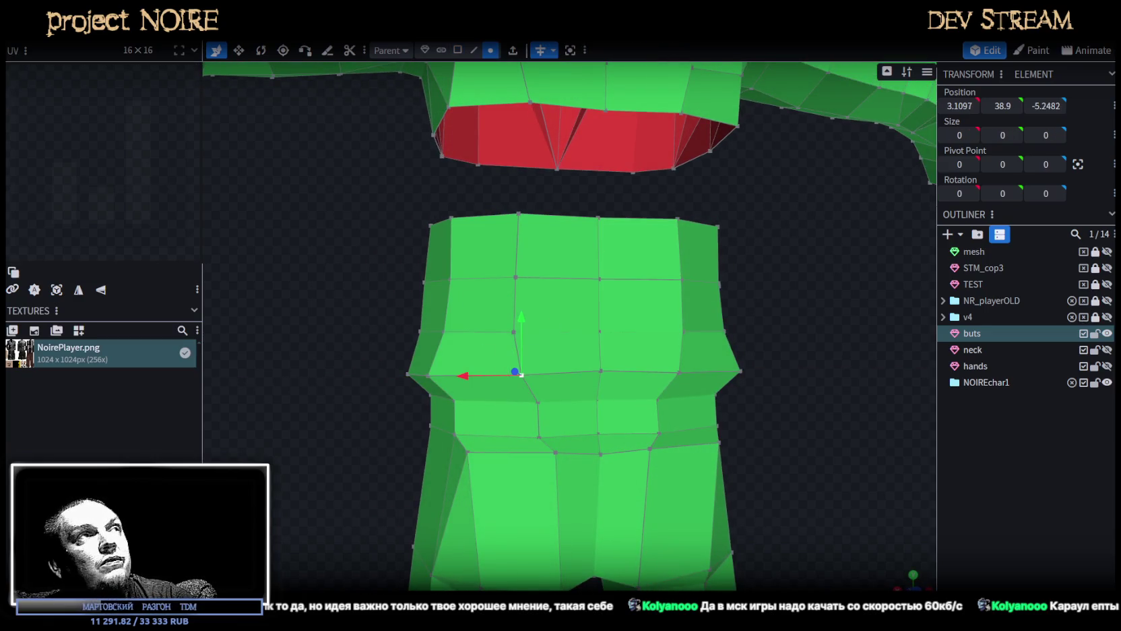
{"action": "left_click", "coordinate": [473, 51]}
{"action": "left_click", "coordinate": [561, 378]}
{"action": "mouse_move", "coordinate": [561, 374]}
{"action": "left_mouse_down"}
{"action": "mouse_move", "coordinate": [371, 341]}
{"action": "mouse_move", "coordinate": [698, 394]}
{"action": "left_mouse_up"}
{"action": "left_click", "coordinate": [511, 371], "text": "shift"}
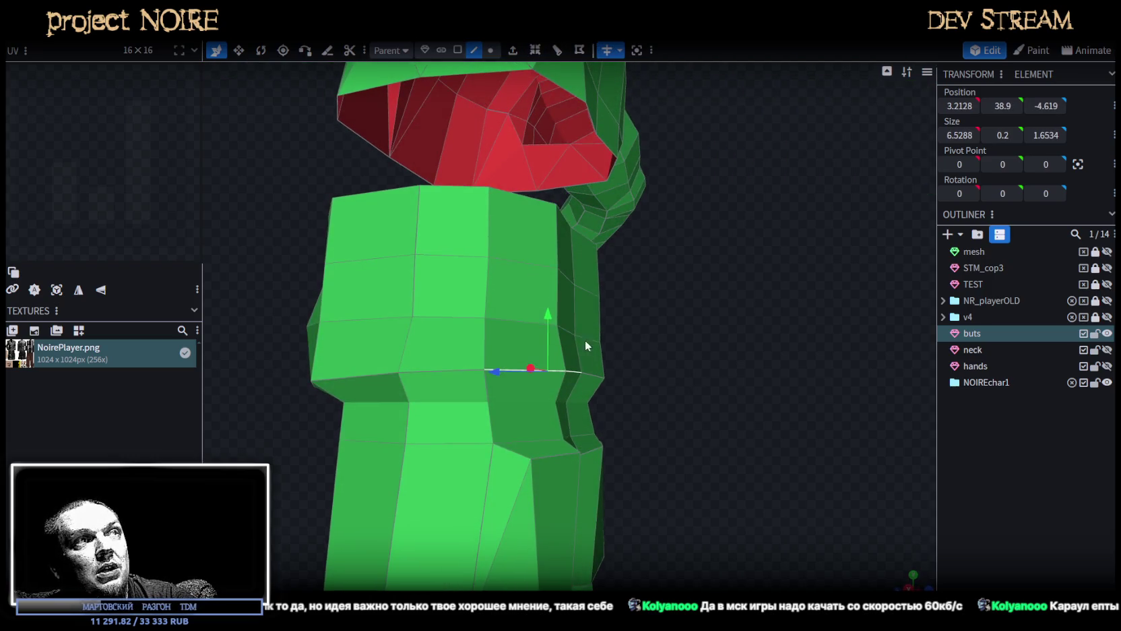
{"action": "left_click_drag", "start_coordinate": [548, 317], "coordinate": [546, 326]}
{"action": "left_click_drag", "start_coordinate": [489, 381], "coordinate": [494, 382]}
Lower the waist vertices slightly and move the front waist vertices inward and forward.
{"action": "mouse_move", "coordinate": [627, 424]}
{"action": "left_mouse_down"}
{"action": "mouse_move", "coordinate": [718, 407]}
{"action": "mouse_move", "coordinate": [674, 303]}
{"action": "left_mouse_up"}
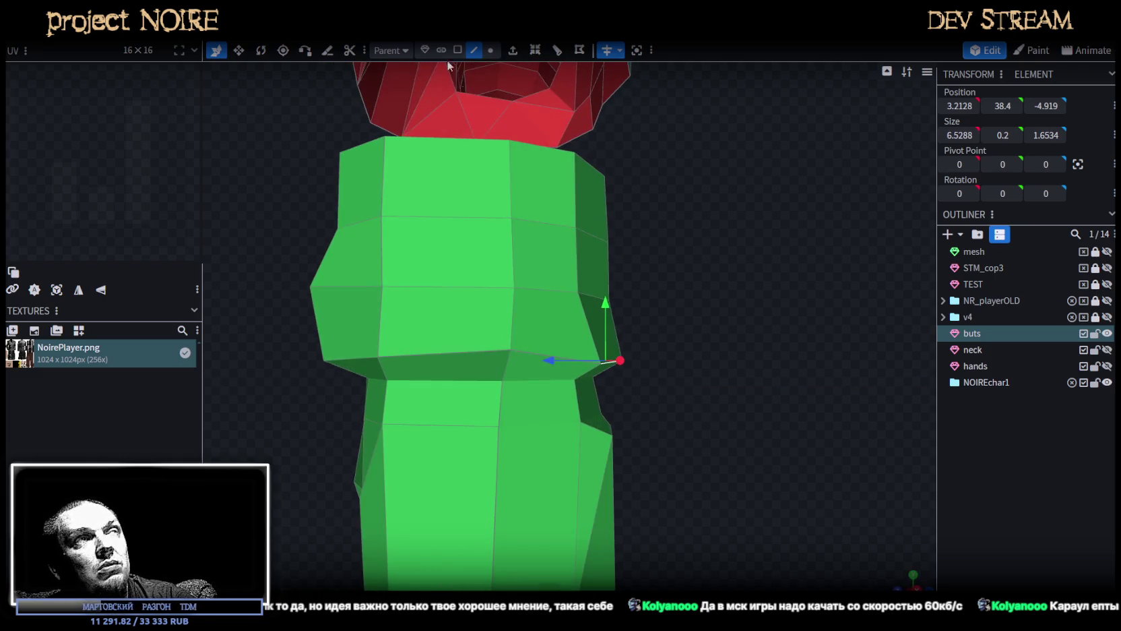
{"action": "left_click", "coordinate": [490, 50]}
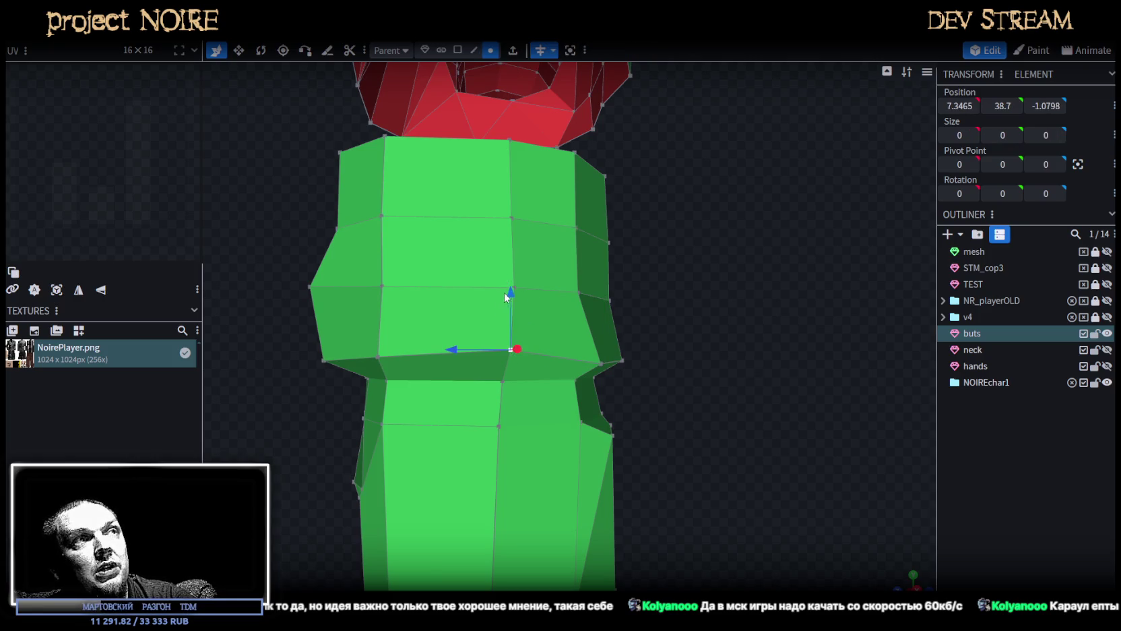
{"action": "left_click_drag", "start_coordinate": [504, 297], "coordinate": [509, 316]}
{"action": "mouse_move", "coordinate": [266, 408]}
{"action": "left_mouse_down"}
{"action": "mouse_move", "coordinate": [514, 324]}
{"action": "mouse_move", "coordinate": [764, 392]}
{"action": "mouse_move", "coordinate": [605, 391]}
{"action": "left_mouse_up"}
{"action": "left_click", "coordinate": [525, 312]}
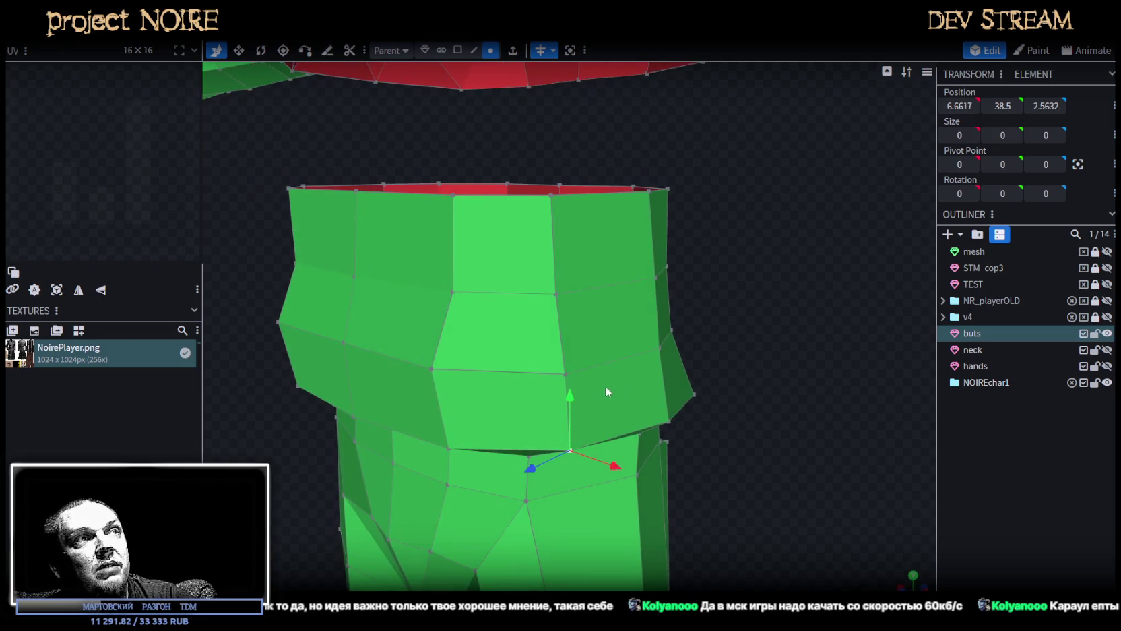
{"action": "left_click_drag", "start_coordinate": [530, 466], "coordinate": [559, 465]}
{"action": "mouse_move", "coordinate": [646, 465]}
{"action": "left_mouse_down"}
{"action": "mouse_move", "coordinate": [780, 348]}
{"action": "mouse_move", "coordinate": [770, 193]}
{"action": "mouse_move", "coordinate": [749, 190]}
{"action": "mouse_move", "coordinate": [782, 290]}
{"action": "left_mouse_up"}
{"action": "left_click", "coordinate": [670, 317]}
{"action": "left_click_drag", "start_coordinate": [704, 394], "coordinate": [786, 403]}
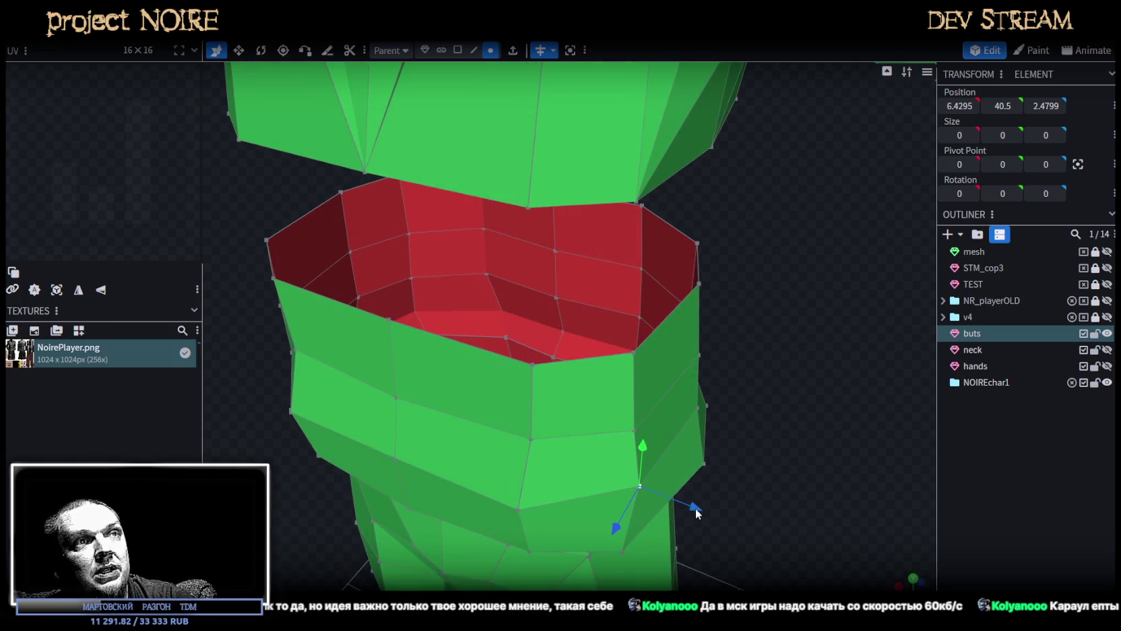
{"action": "left_click_drag", "start_coordinate": [698, 513], "coordinate": [681, 504]}
{"action": "left_click_drag", "start_coordinate": [600, 528], "coordinate": [595, 549]}
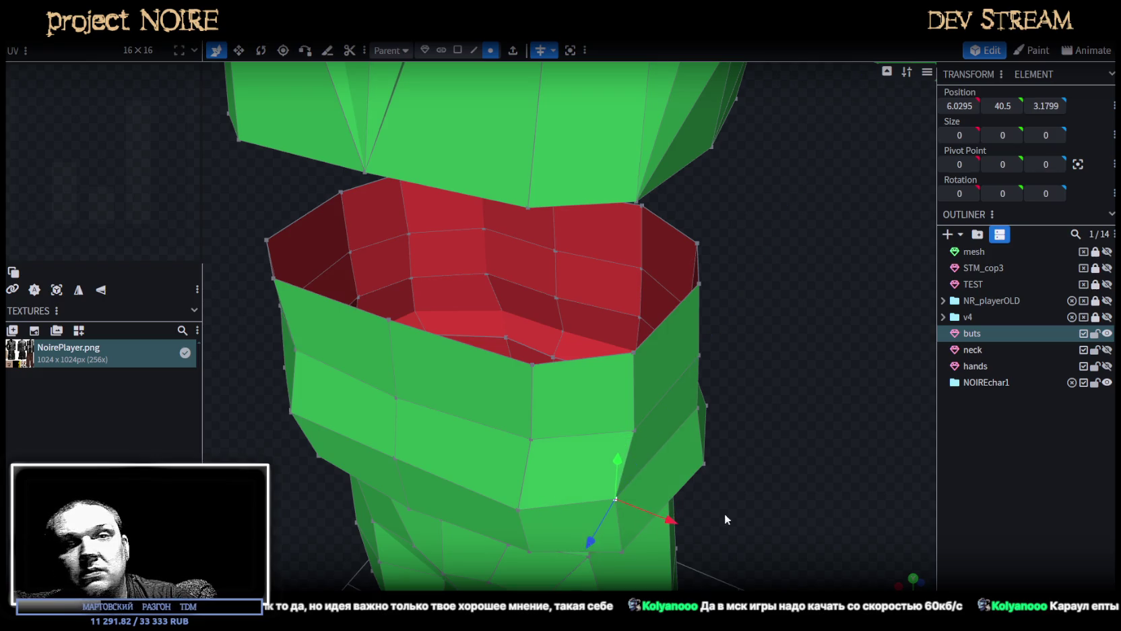
{"action": "left_click_drag", "start_coordinate": [716, 515], "coordinate": [759, 421]}
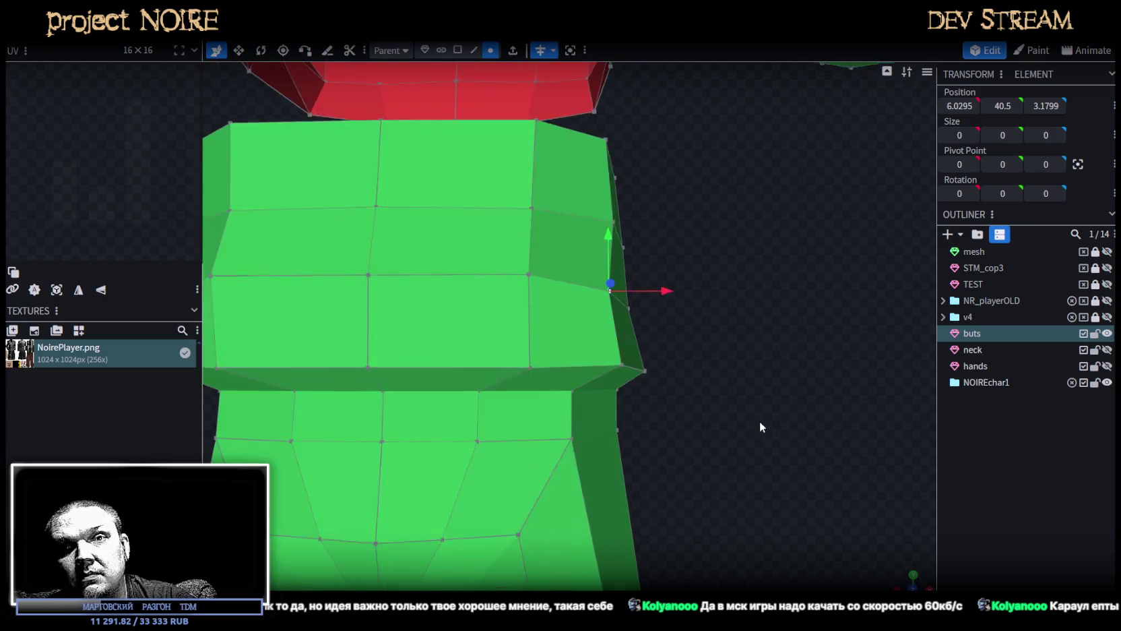
{"action": "scroll", "coordinate": [751, 411], "scroll_direction": "down", "scroll_amount": 5}
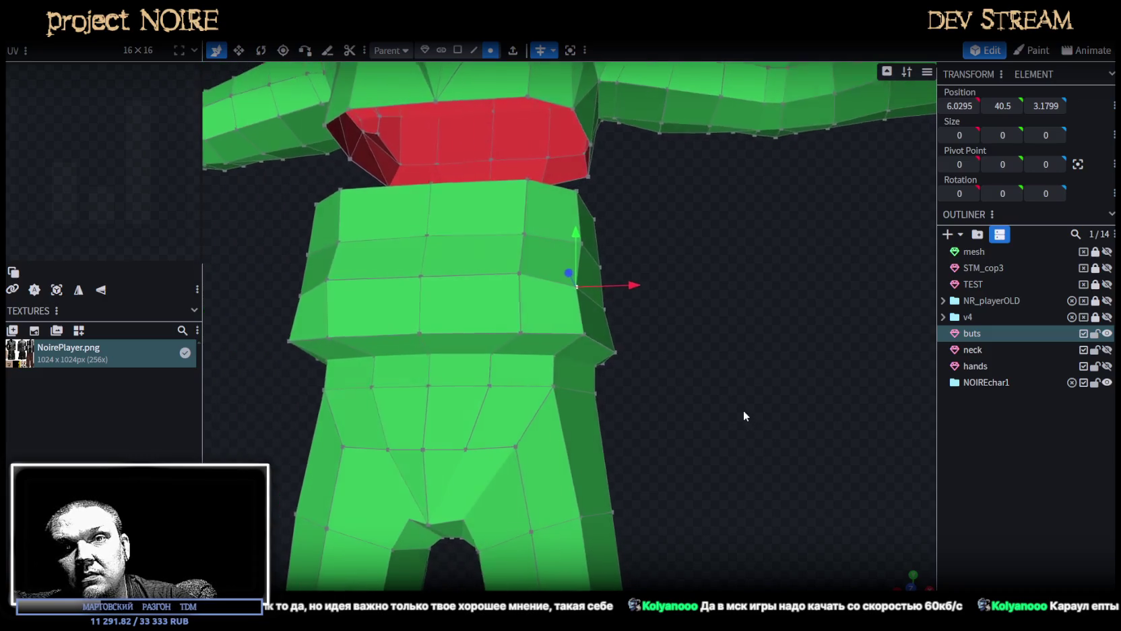
{"action": "left_click_drag", "start_coordinate": [744, 415], "coordinate": [738, 419]}
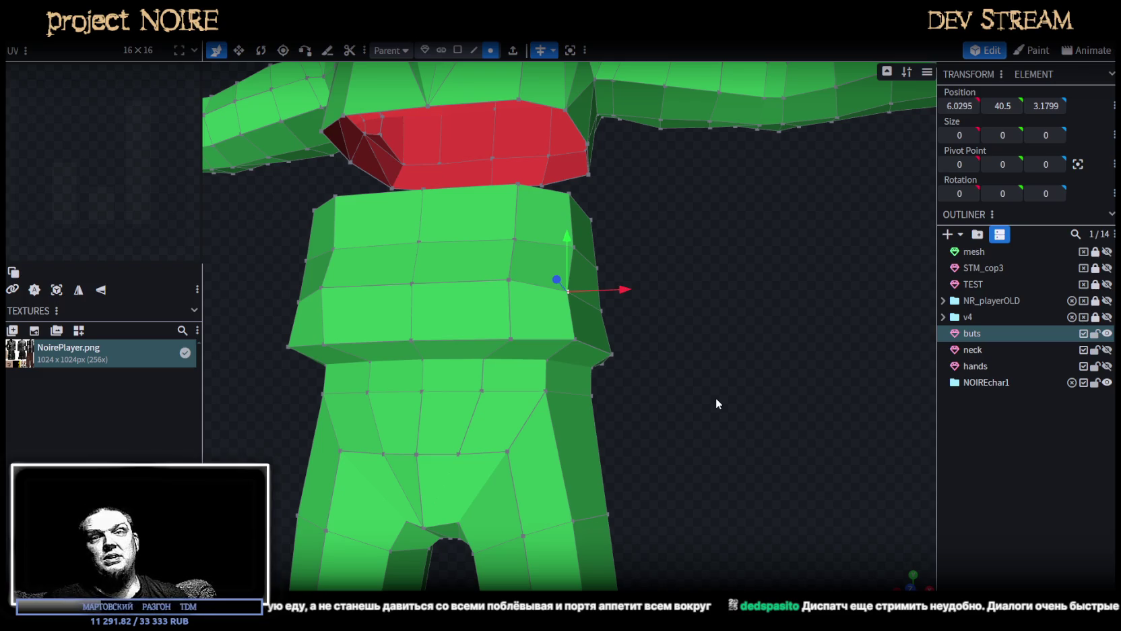
Pull another waist vertex inward by 0.3 and rotate the torso's left-side edge.
{"action": "left_click_drag", "start_coordinate": [715, 397], "coordinate": [726, 380]}
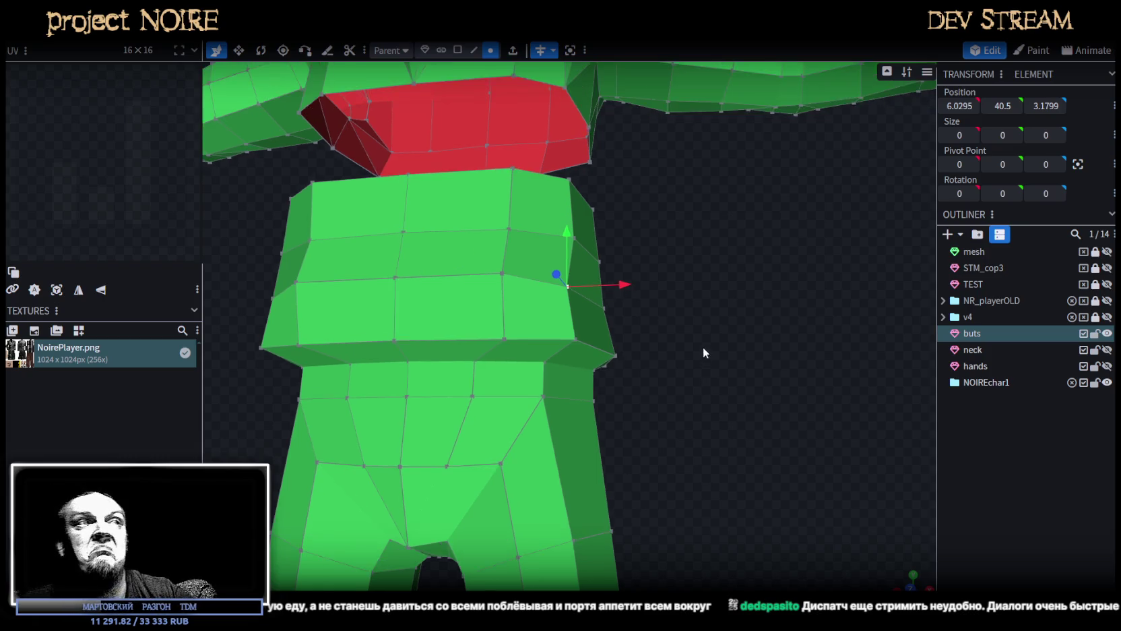
{"action": "left_click", "coordinate": [626, 285]}
{"action": "left_click_drag", "start_coordinate": [727, 329], "coordinate": [652, 310]}
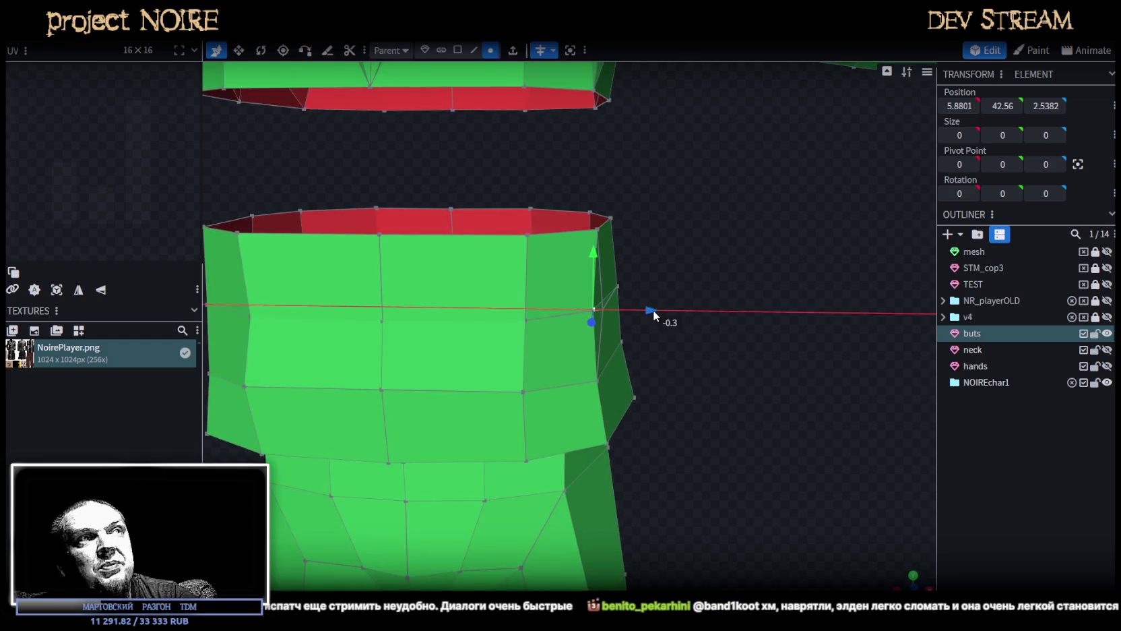
{"action": "mouse_move", "coordinate": [685, 424]}
{"action": "left_mouse_down"}
{"action": "mouse_move", "coordinate": [767, 359]}
{"action": "mouse_move", "coordinate": [394, 402]}
{"action": "left_mouse_up"}
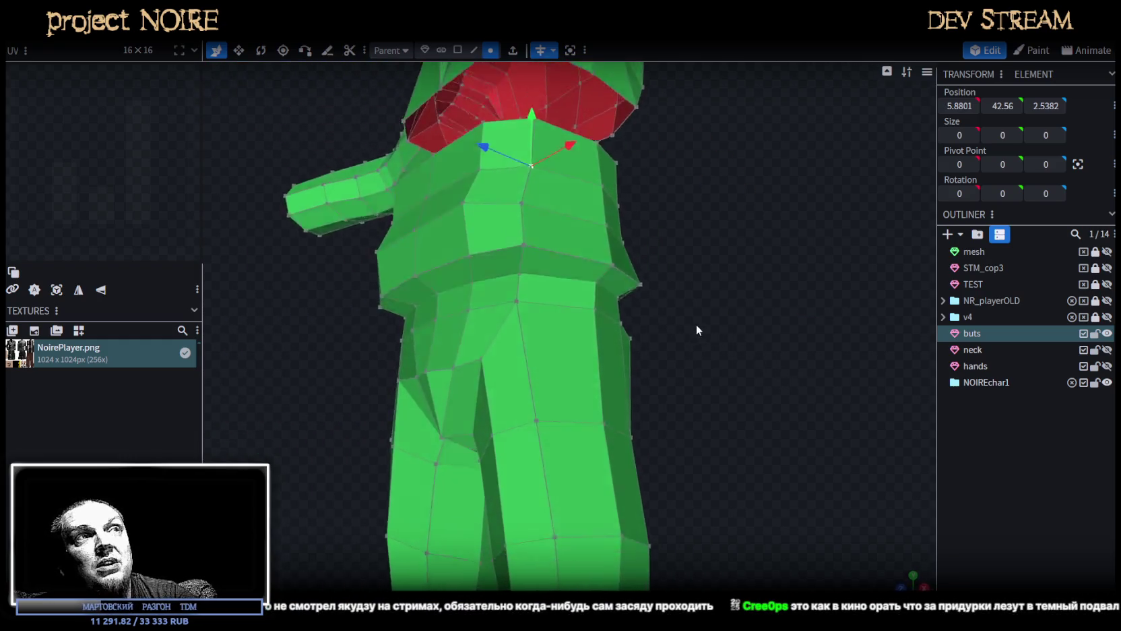
{"action": "scroll", "coordinate": [391, 370], "scroll_direction": "up", "scroll_amount": 3}
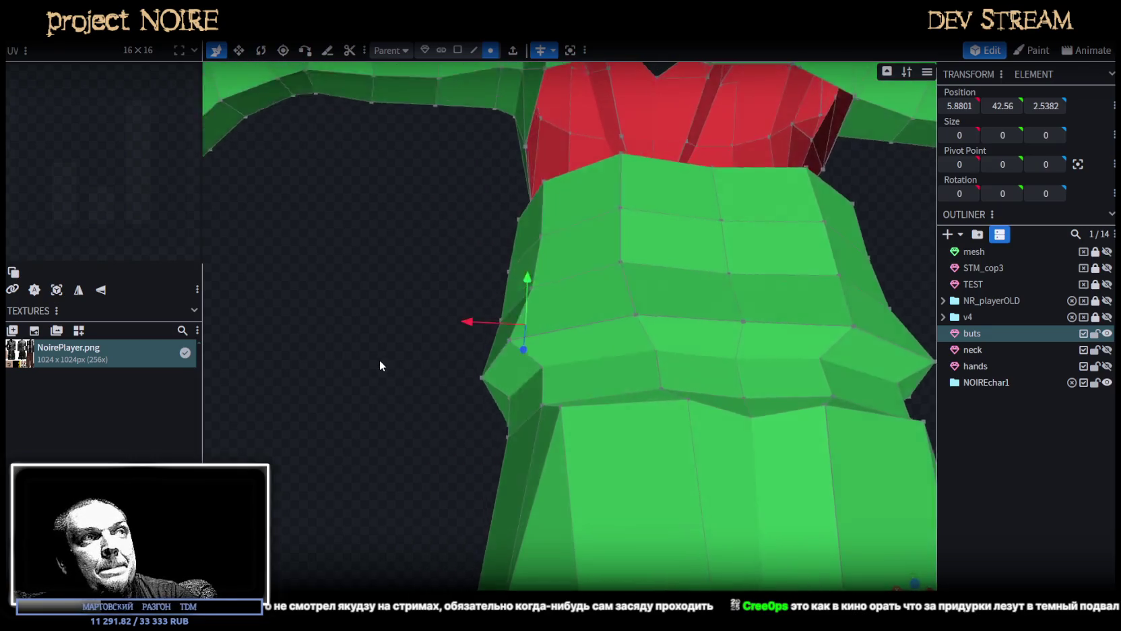
{"action": "left_click", "coordinate": [474, 51]}
{"action": "left_click", "coordinate": [499, 370]}
{"action": "mouse_move", "coordinate": [499, 370]}
{"action": "left_mouse_down"}
{"action": "mouse_move", "coordinate": [662, 385]}
{"action": "mouse_move", "coordinate": [691, 364]}
{"action": "mouse_move", "coordinate": [671, 351]}
{"action": "mouse_move", "coordinate": [571, 382]}
{"action": "mouse_move", "coordinate": [519, 361]}
{"action": "mouse_move", "coordinate": [487, 273]}
{"action": "mouse_move", "coordinate": [628, 269]}
{"action": "mouse_move", "coordinate": [587, 248]}
{"action": "mouse_move", "coordinate": [672, 366]}
{"action": "mouse_move", "coordinate": [656, 394]}
{"action": "mouse_move", "coordinate": [510, 399]}
{"action": "mouse_move", "coordinate": [567, 401]}
{"action": "left_mouse_up"}
{"action": "key", "text": "r"}
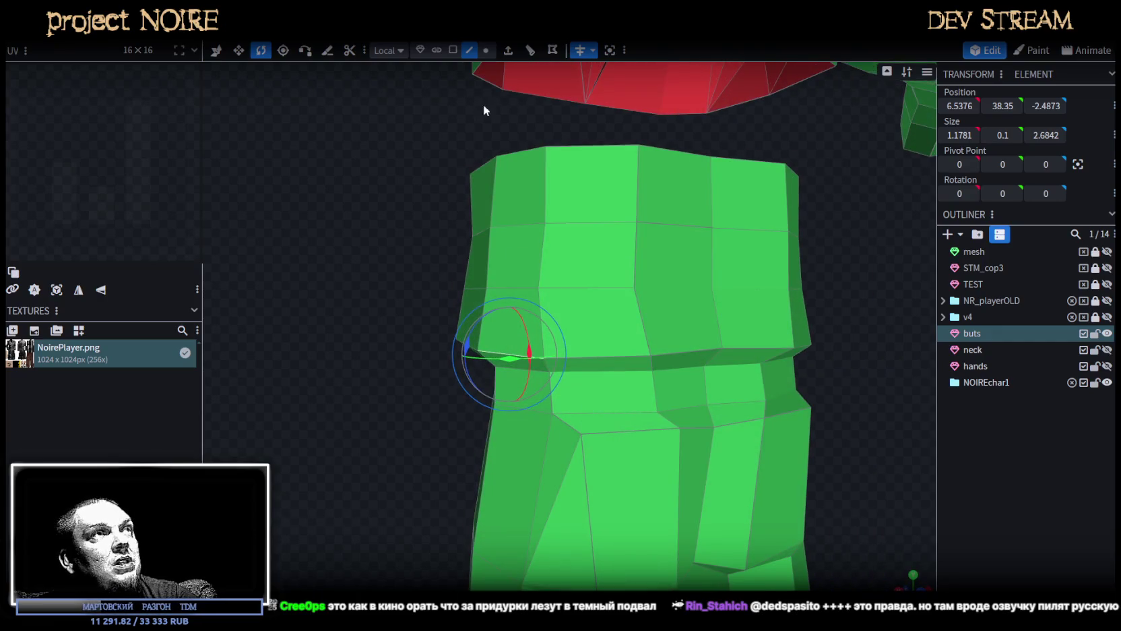
Shift a torso side vertex 0.3 along depth, then ease it slightly back.
{"action": "left_click", "coordinate": [486, 50]}
{"action": "left_click", "coordinate": [712, 388]}
{"action": "left_click_drag", "start_coordinate": [712, 388], "coordinate": [902, 426]}
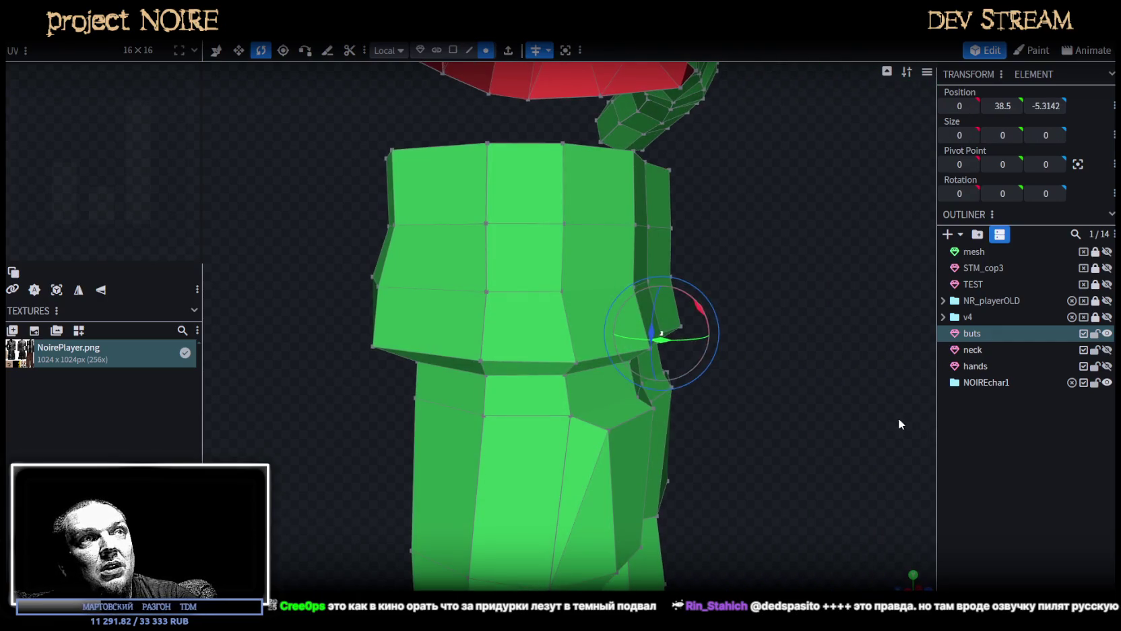
{"action": "key", "text": "v"}
{"action": "left_click_drag", "start_coordinate": [609, 330], "coordinate": [609, 328]}
{"action": "mouse_move", "coordinate": [847, 396]}
{"action": "left_mouse_down"}
{"action": "mouse_move", "coordinate": [735, 347]}
{"action": "mouse_move", "coordinate": [802, 370]}
{"action": "left_mouse_up"}
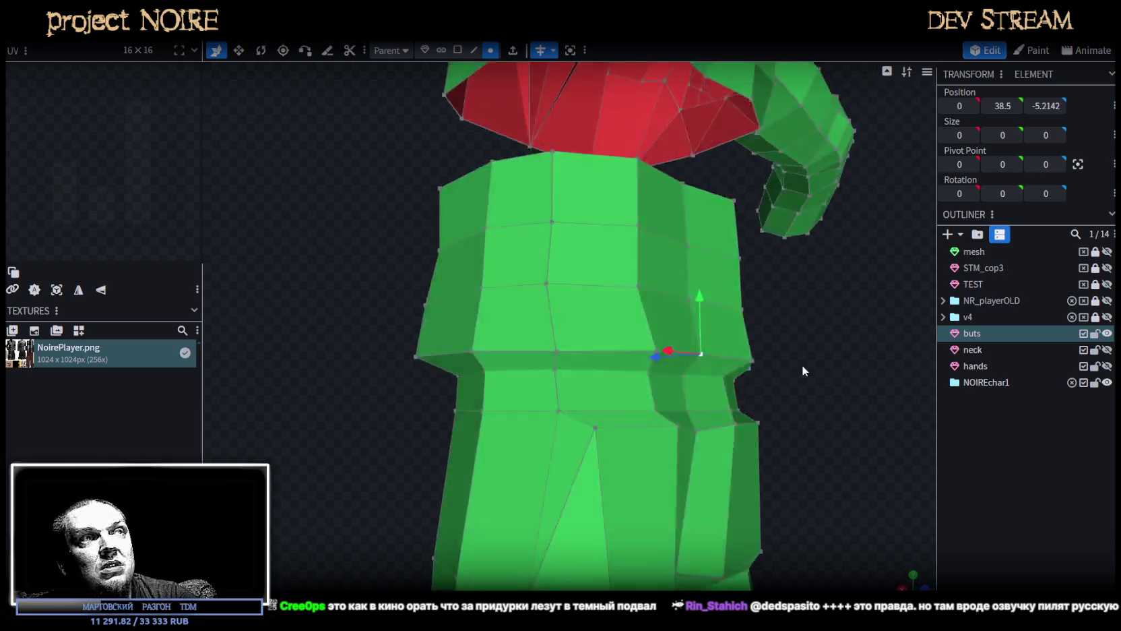
Lower the torso's bottom vertex row toward the trousers.
{"action": "key", "text": "KP_1"}
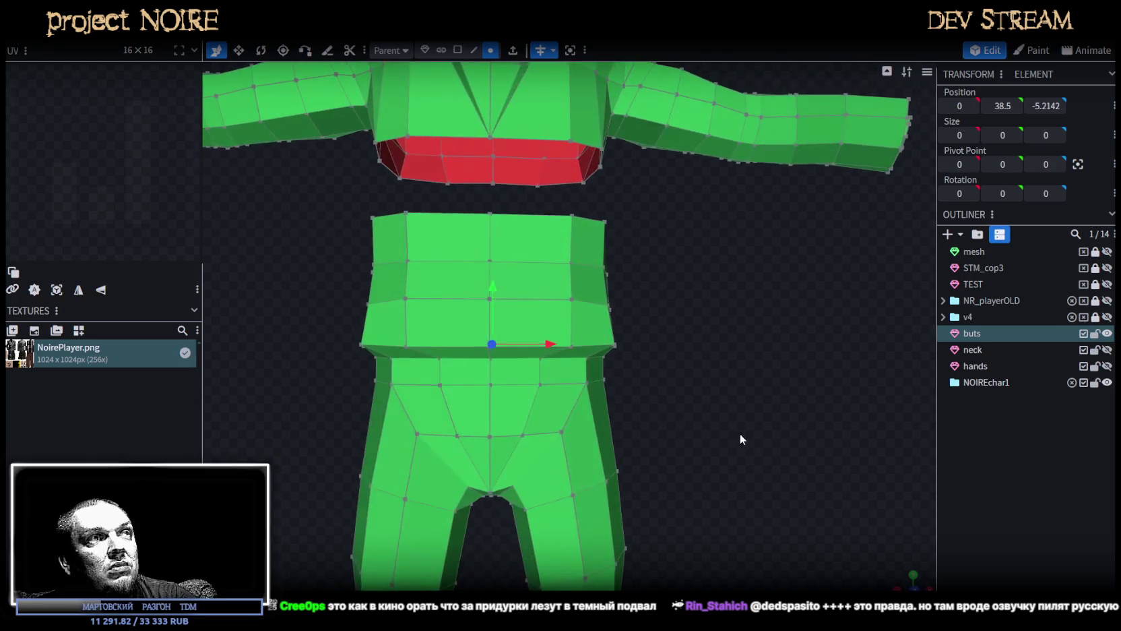
{"action": "scroll", "coordinate": [871, 553], "scroll_direction": "down", "scroll_amount": 3}
{"action": "scroll", "coordinate": [583, 350], "scroll_direction": "down", "scroll_amount": 2}
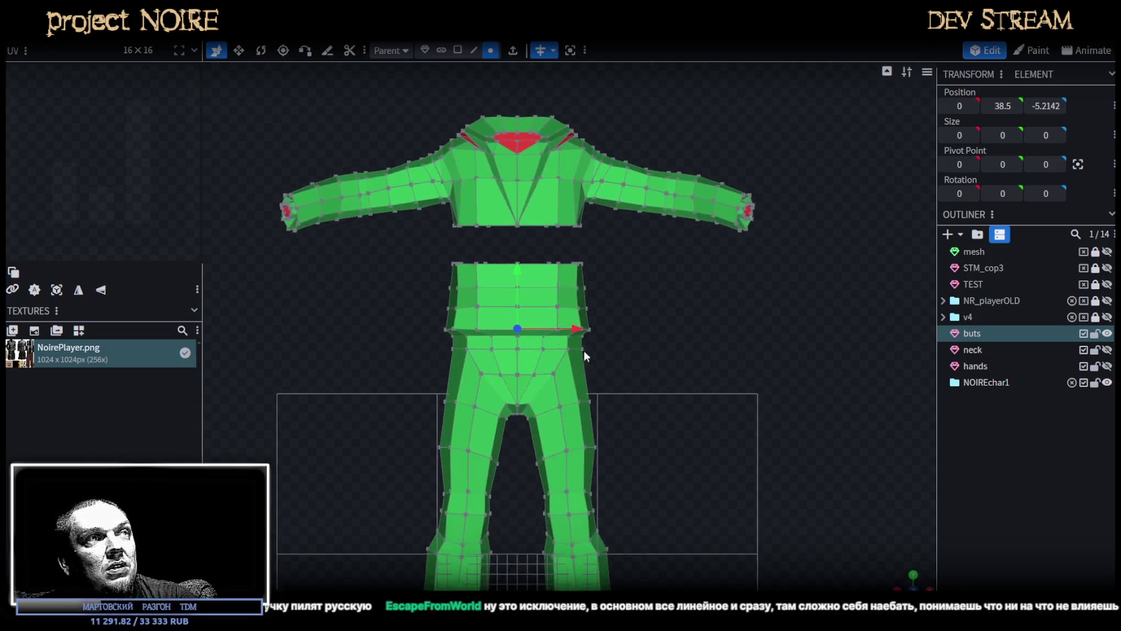
{"action": "scroll", "coordinate": [285, 314], "scroll_direction": "up", "scroll_amount": 6}
{"action": "right_click_drag", "start_coordinate": [387, 138], "coordinate": [468, 113]}
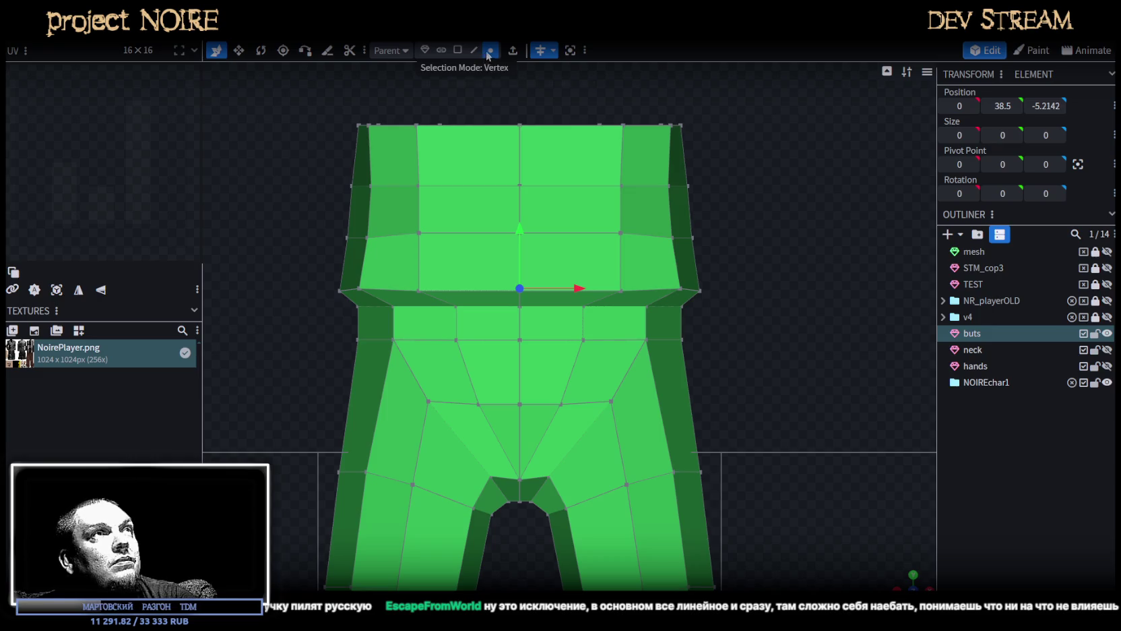
{"action": "left_click_drag", "start_coordinate": [333, 319], "coordinate": [697, 291]}
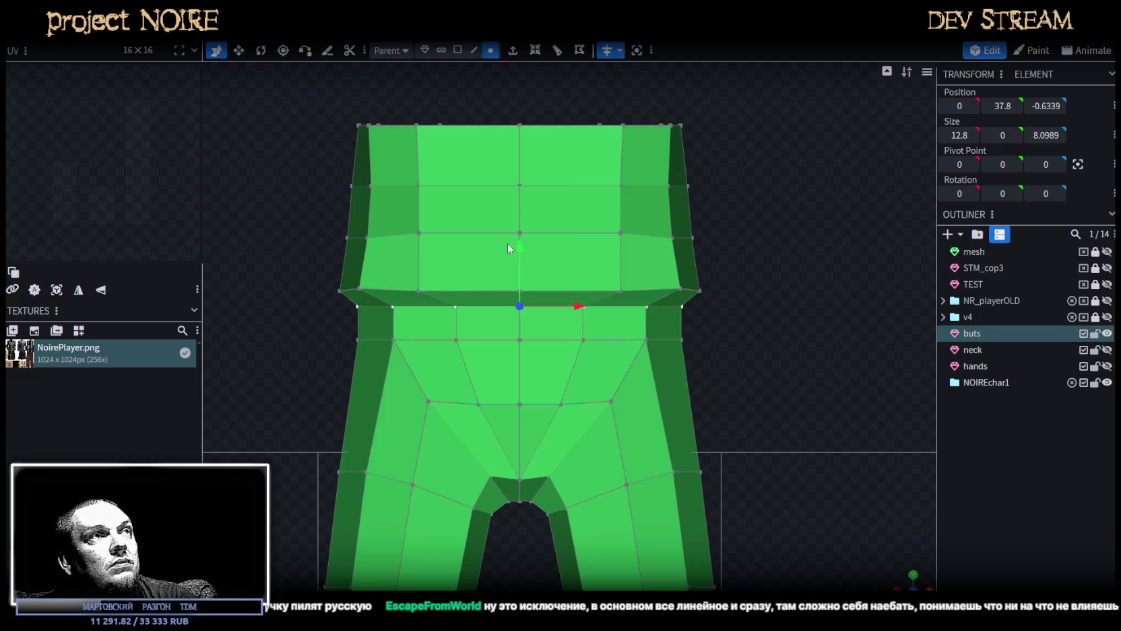
{"action": "left_click_drag", "start_coordinate": [520, 251], "coordinate": [521, 260]}
Tuck the torso's vertical side edges forward and inward along X.
{"action": "mouse_move", "coordinate": [897, 580]}
{"action": "left_mouse_down"}
{"action": "mouse_move", "coordinate": [801, 468]}
{"action": "mouse_move", "coordinate": [773, 396]}
{"action": "mouse_move", "coordinate": [743, 403]}
{"action": "mouse_move", "coordinate": [663, 224]}
{"action": "left_mouse_up"}
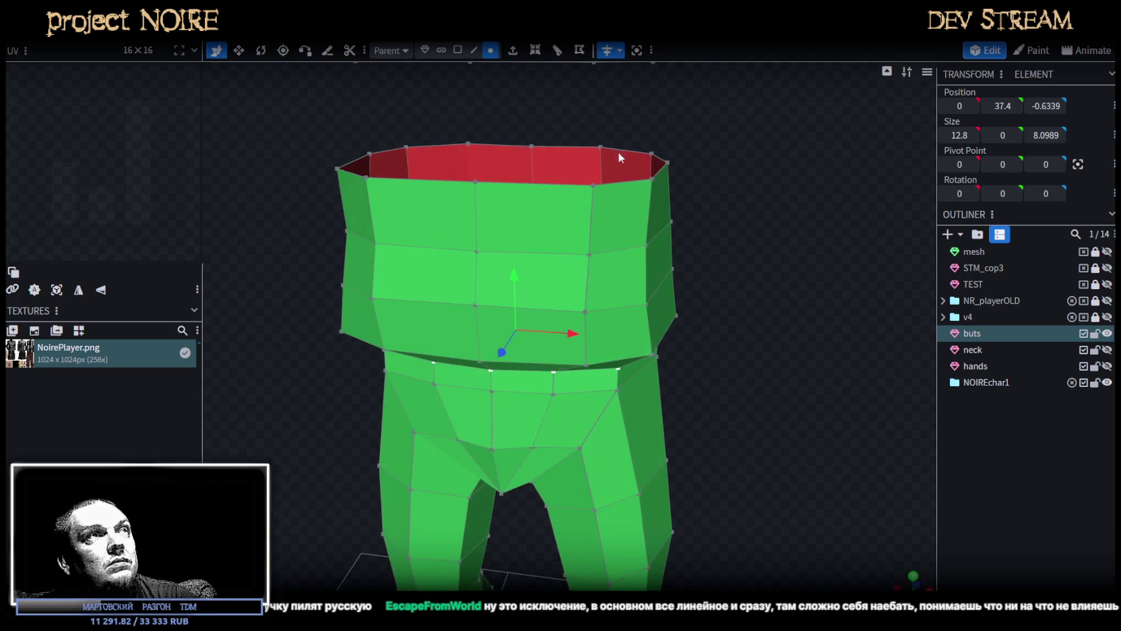
{"action": "left_click", "coordinate": [473, 50]}
{"action": "left_click", "coordinate": [584, 329]}
{"action": "left_click_drag", "start_coordinate": [571, 366], "coordinate": [574, 375]}
{"action": "scroll", "coordinate": [722, 300], "scroll_direction": "up", "scroll_amount": 3}
{"action": "scroll", "coordinate": [724, 231], "scroll_direction": "up", "scroll_amount": 2}
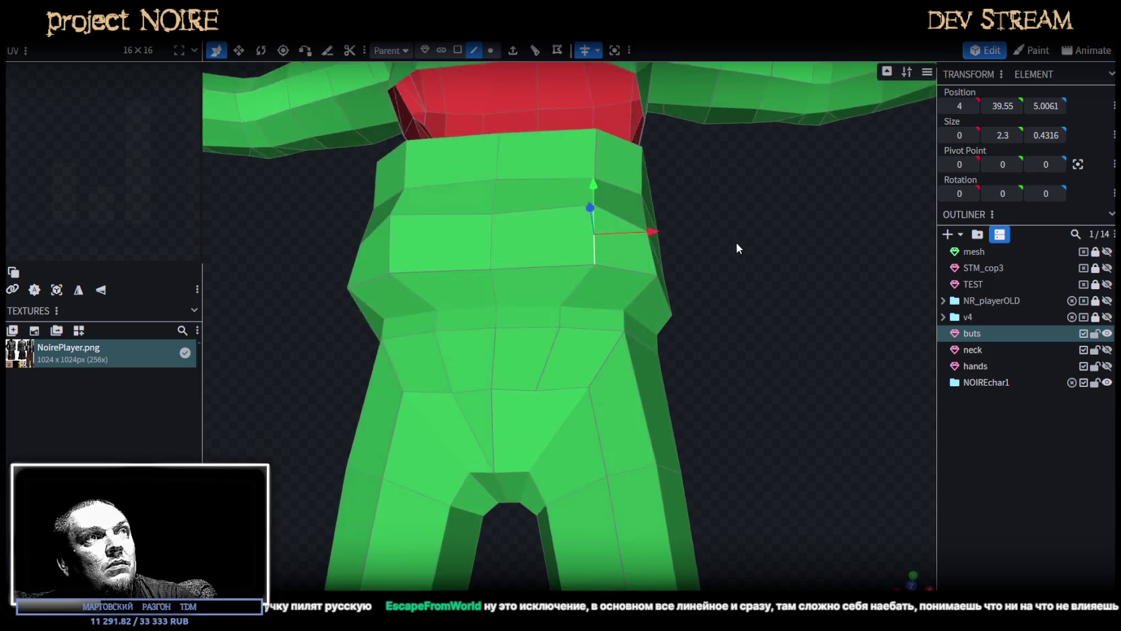
{"action": "left_click_drag", "start_coordinate": [651, 231], "coordinate": [645, 242]}
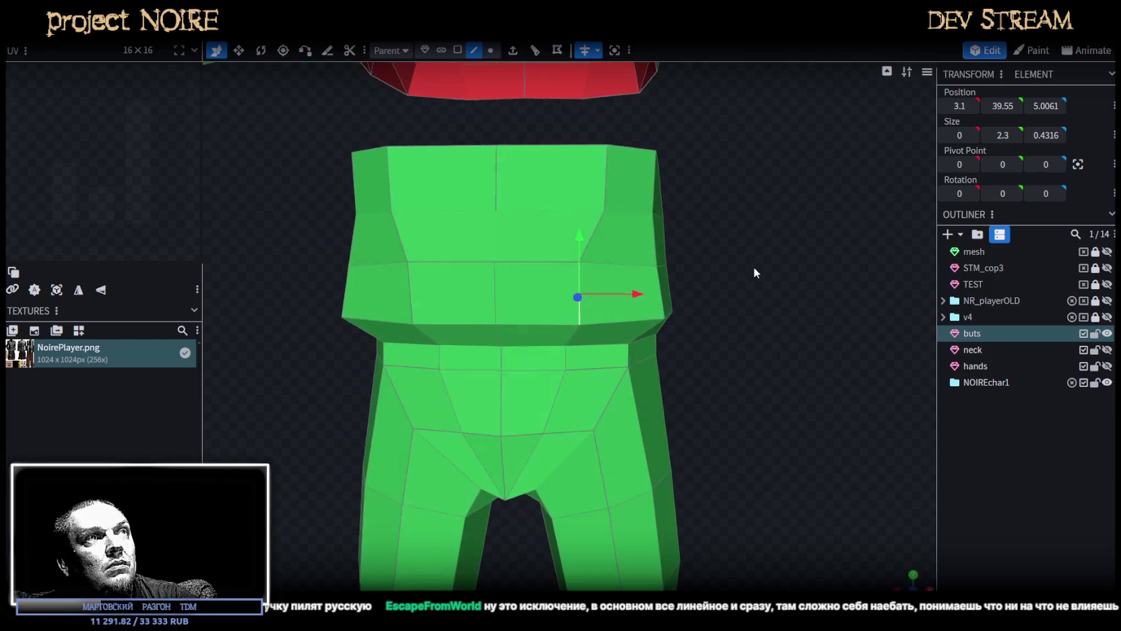
{"action": "left_click", "coordinate": [617, 180]}
{"action": "mouse_move", "coordinate": [675, 180]}
{"action": "left_mouse_down"}
{"action": "mouse_move", "coordinate": [647, 182]}
{"action": "mouse_move", "coordinate": [660, 183]}
{"action": "left_mouse_up"}
Select torso faces, then a vertex on the torso's left edge.
{"action": "left_click_drag", "start_coordinate": [724, 228], "coordinate": [606, 284]}
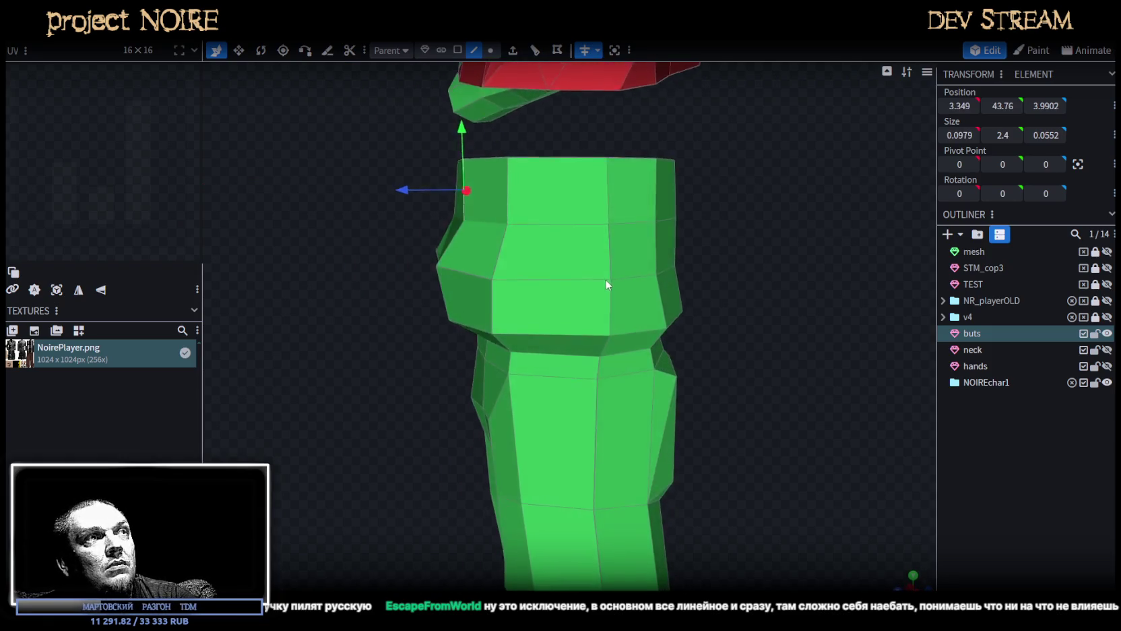
{"action": "scroll", "coordinate": [606, 284], "scroll_direction": "down", "scroll_amount": 5}
{"action": "mouse_move", "coordinate": [663, 317]}
{"action": "left_mouse_down"}
{"action": "mouse_move", "coordinate": [697, 309]}
{"action": "mouse_move", "coordinate": [685, 315]}
{"action": "left_mouse_up"}
{"action": "scroll", "coordinate": [670, 310], "scroll_direction": "up", "scroll_amount": 2}
{"action": "left_click", "coordinate": [457, 49]}
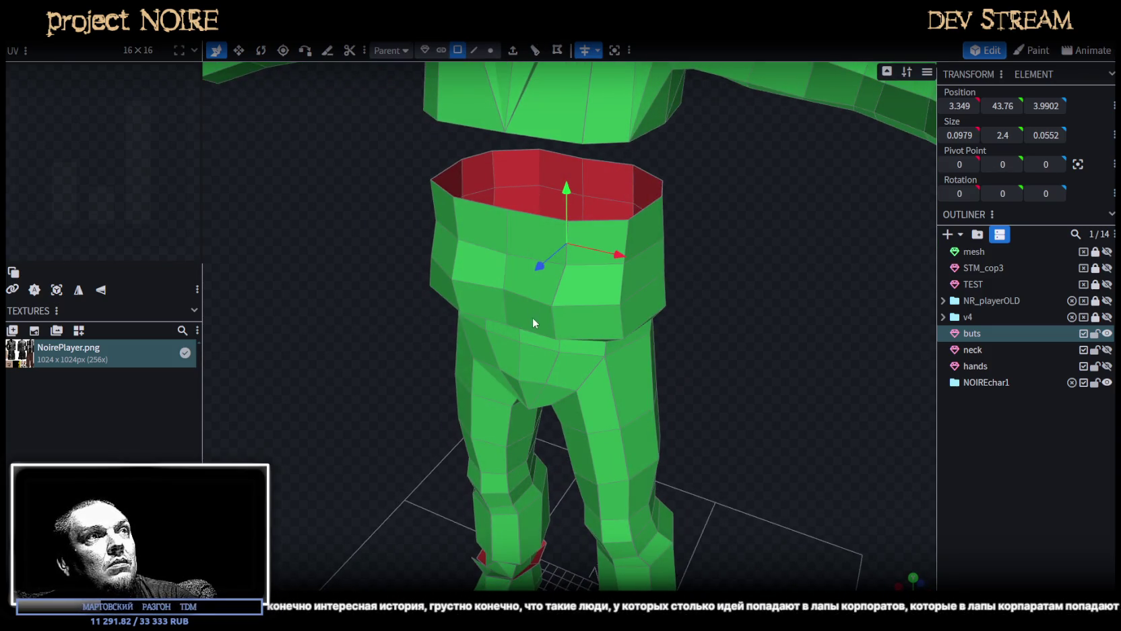
{"action": "left_click", "coordinate": [532, 321]}
{"action": "mouse_move", "coordinate": [707, 303]}
{"action": "left_mouse_down"}
{"action": "mouse_move", "coordinate": [639, 271]}
{"action": "mouse_move", "coordinate": [639, 231]}
{"action": "mouse_move", "coordinate": [683, 274]}
{"action": "mouse_move", "coordinate": [537, 221]}
{"action": "mouse_move", "coordinate": [473, 241]}
{"action": "mouse_move", "coordinate": [669, 263]}
{"action": "mouse_move", "coordinate": [647, 250]}
{"action": "left_mouse_up"}
{"action": "left_click", "coordinate": [526, 226]}
{"action": "left_click", "coordinate": [490, 50]}
{"action": "left_click", "coordinate": [490, 260]}
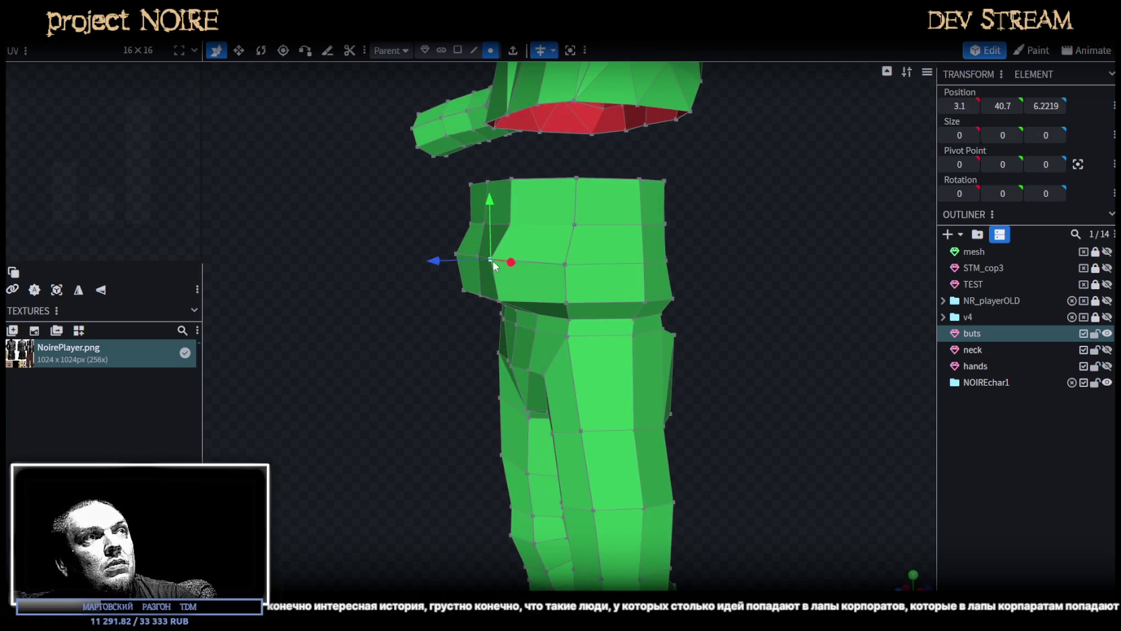
Move a left vertex back and down, then shift it and a second vertex outward by 0.7.
{"action": "left_click_drag", "start_coordinate": [441, 264], "coordinate": [453, 261]}
{"action": "left_click_drag", "start_coordinate": [700, 256], "coordinate": [642, 214]}
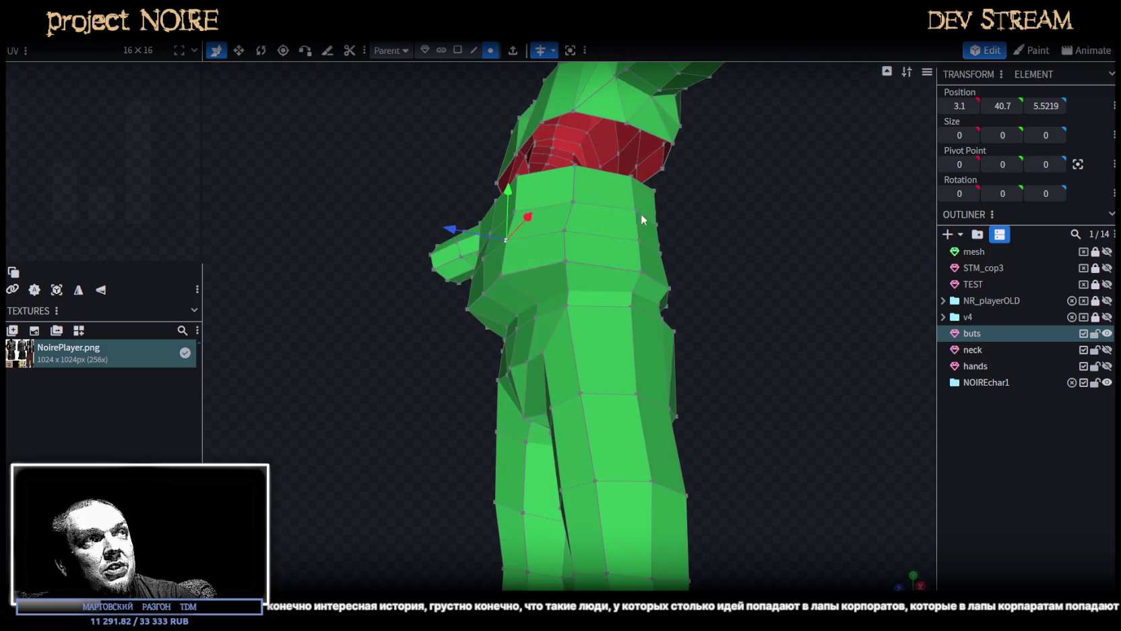
{"action": "mouse_move", "coordinate": [506, 222]}
{"action": "left_mouse_down"}
{"action": "mouse_move", "coordinate": [515, 283]}
{"action": "mouse_move", "coordinate": [453, 269]}
{"action": "left_mouse_up"}
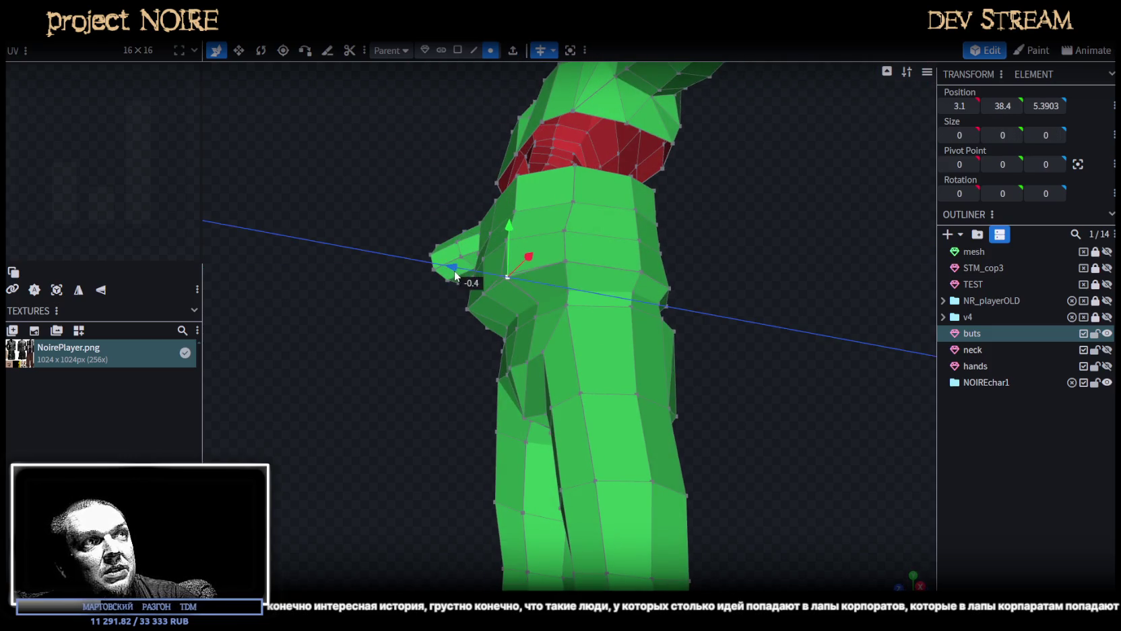
{"action": "mouse_move", "coordinate": [696, 240]}
{"action": "left_mouse_down"}
{"action": "mouse_move", "coordinate": [807, 283]}
{"action": "mouse_move", "coordinate": [770, 308]}
{"action": "left_mouse_up"}
{"action": "scroll", "coordinate": [751, 282], "scroll_direction": "up", "scroll_amount": 2}
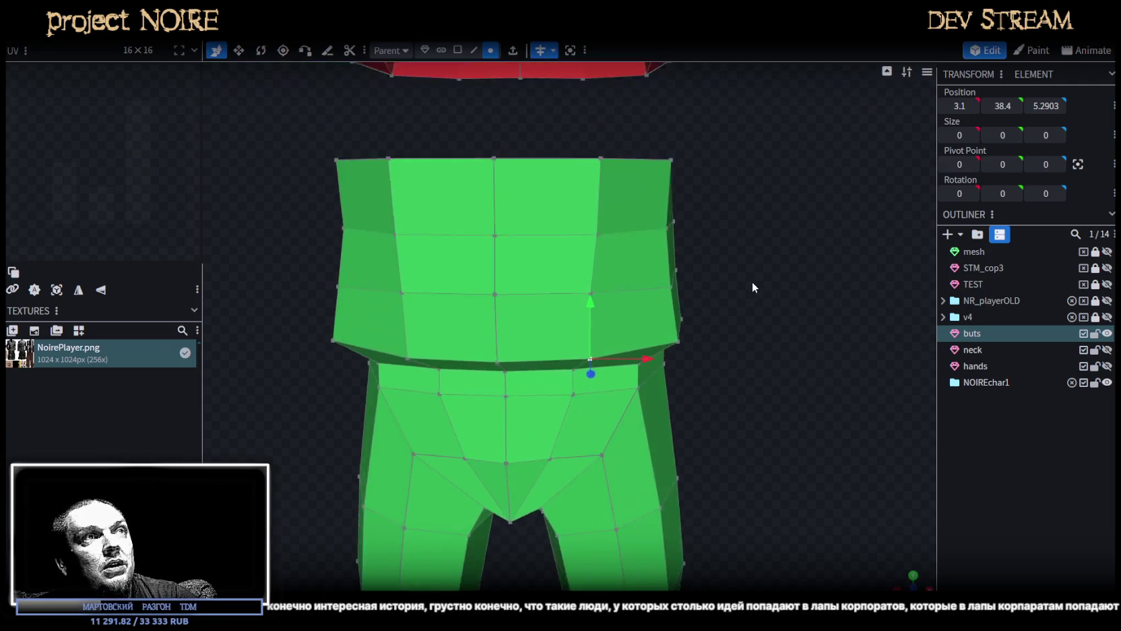
{"action": "scroll", "coordinate": [741, 283], "scroll_direction": "up", "scroll_amount": 2}
{"action": "left_click", "coordinate": [575, 282], "text": "shift"}
{"action": "left_click_drag", "start_coordinate": [624, 314], "coordinate": [643, 321]}
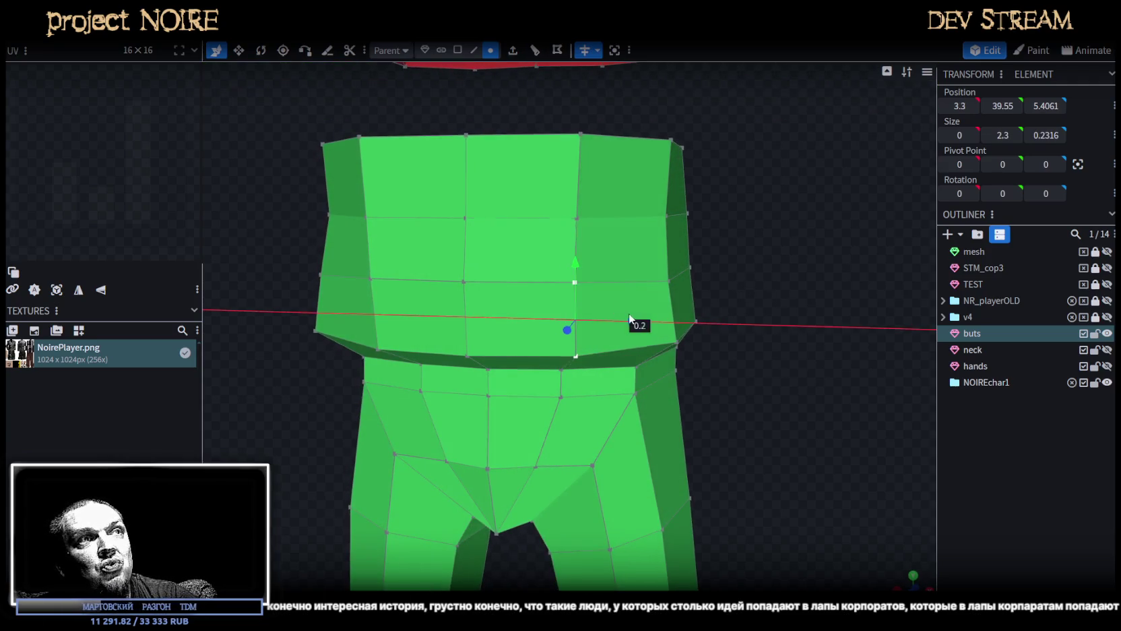
Nudge another torso vertex slightly inward and pick a vertex on the band rim.
{"action": "mouse_move", "coordinate": [764, 264]}
{"action": "left_mouse_down"}
{"action": "mouse_move", "coordinate": [685, 266]}
{"action": "mouse_move", "coordinate": [644, 289]}
{"action": "left_mouse_up"}
{"action": "left_click", "coordinate": [577, 284]}
{"action": "mouse_move", "coordinate": [791, 307]}
{"action": "left_mouse_down"}
{"action": "mouse_move", "coordinate": [751, 199]}
{"action": "mouse_move", "coordinate": [815, 210]}
{"action": "left_mouse_up"}
{"action": "left_click", "coordinate": [628, 267]}
{"action": "mouse_move", "coordinate": [685, 269]}
{"action": "left_mouse_down"}
{"action": "mouse_move", "coordinate": [677, 267]}
{"action": "mouse_move", "coordinate": [755, 343]}
{"action": "left_mouse_up"}
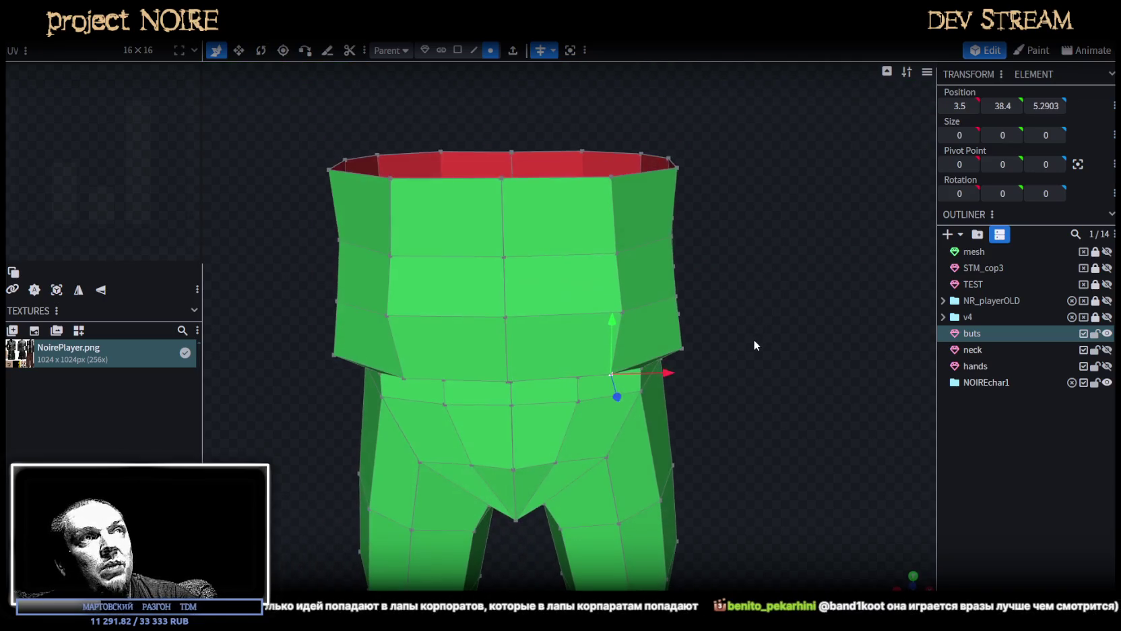
{"action": "left_click", "coordinate": [614, 252]}
{"action": "mouse_move", "coordinate": [767, 271]}
{"action": "left_mouse_down"}
{"action": "mouse_move", "coordinate": [628, 284]}
{"action": "mouse_move", "coordinate": [621, 274]}
{"action": "left_mouse_up"}
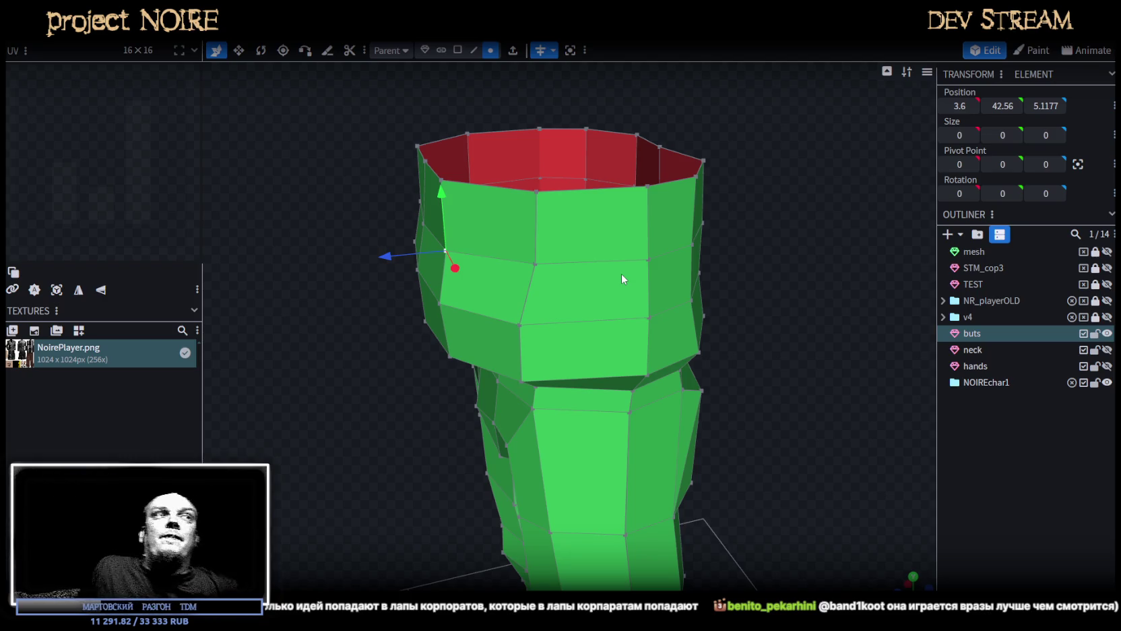
Push the band rim's left-side vertices inward by 0.5.
{"action": "left_click_drag", "start_coordinate": [475, 229], "coordinate": [311, 214]}
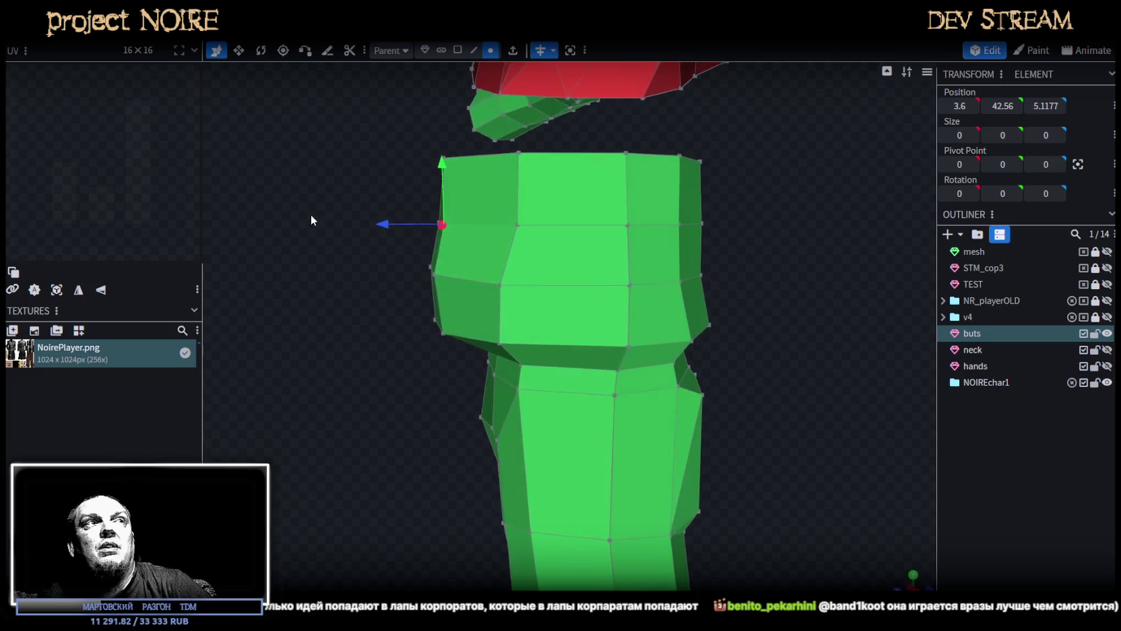
{"action": "scroll", "coordinate": [313, 213], "scroll_direction": "down", "scroll_amount": 3}
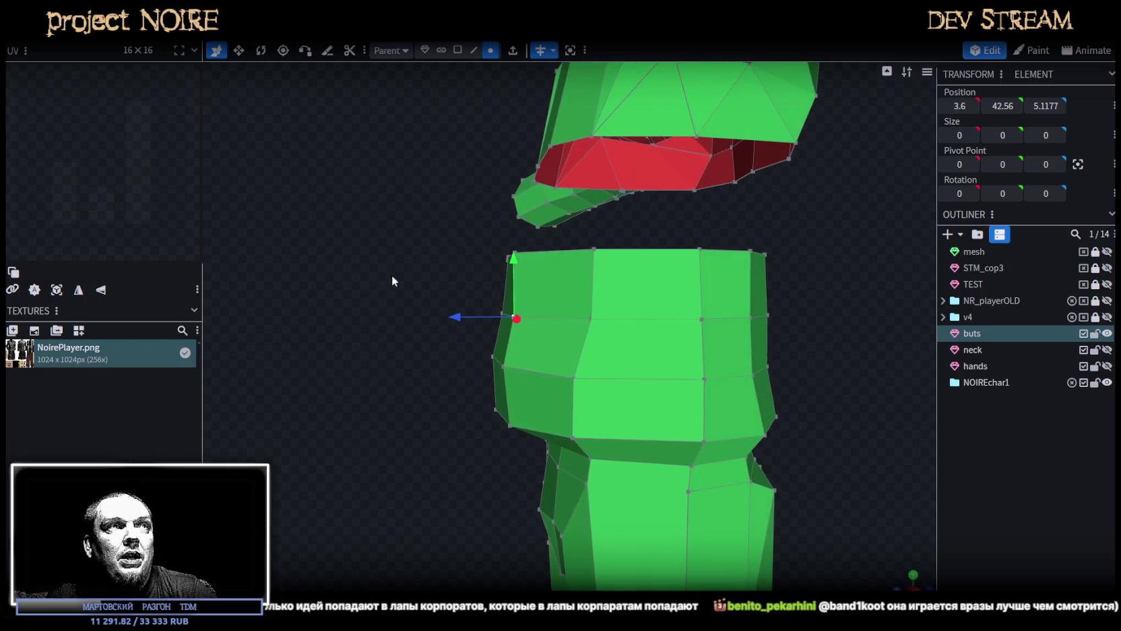
{"action": "left_click_drag", "start_coordinate": [473, 287], "coordinate": [540, 323]}
{"action": "mouse_move", "coordinate": [409, 286]}
{"action": "left_mouse_down"}
{"action": "mouse_move", "coordinate": [424, 244]}
{"action": "mouse_move", "coordinate": [473, 249]}
{"action": "mouse_move", "coordinate": [518, 322]}
{"action": "mouse_move", "coordinate": [412, 249]}
{"action": "left_mouse_up"}
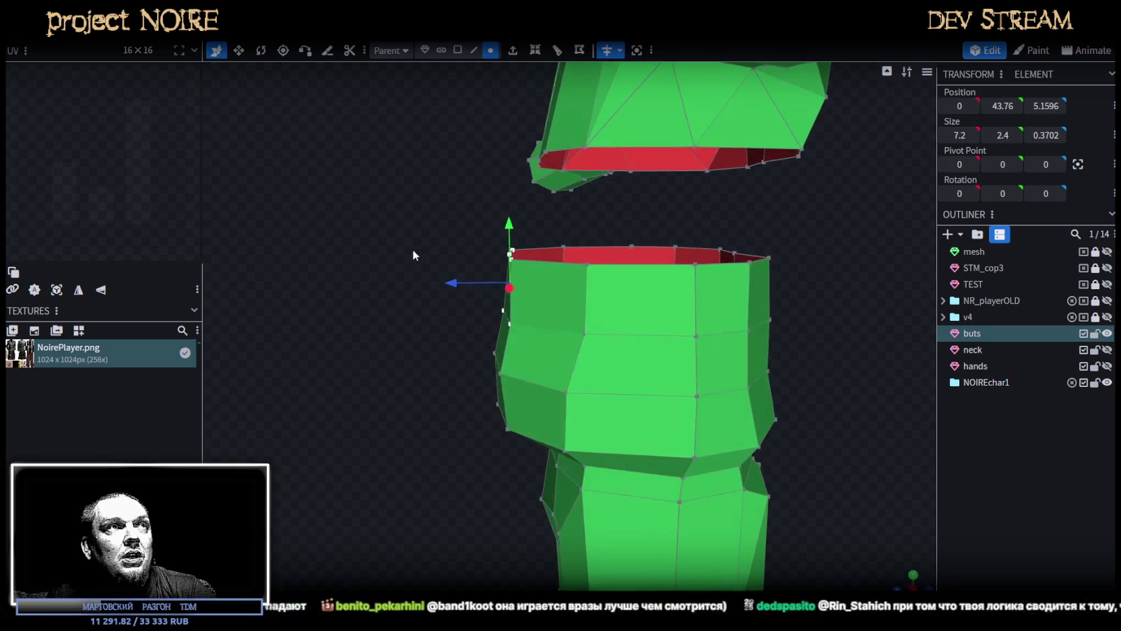
{"action": "left_click_drag", "start_coordinate": [455, 284], "coordinate": [584, 246]}
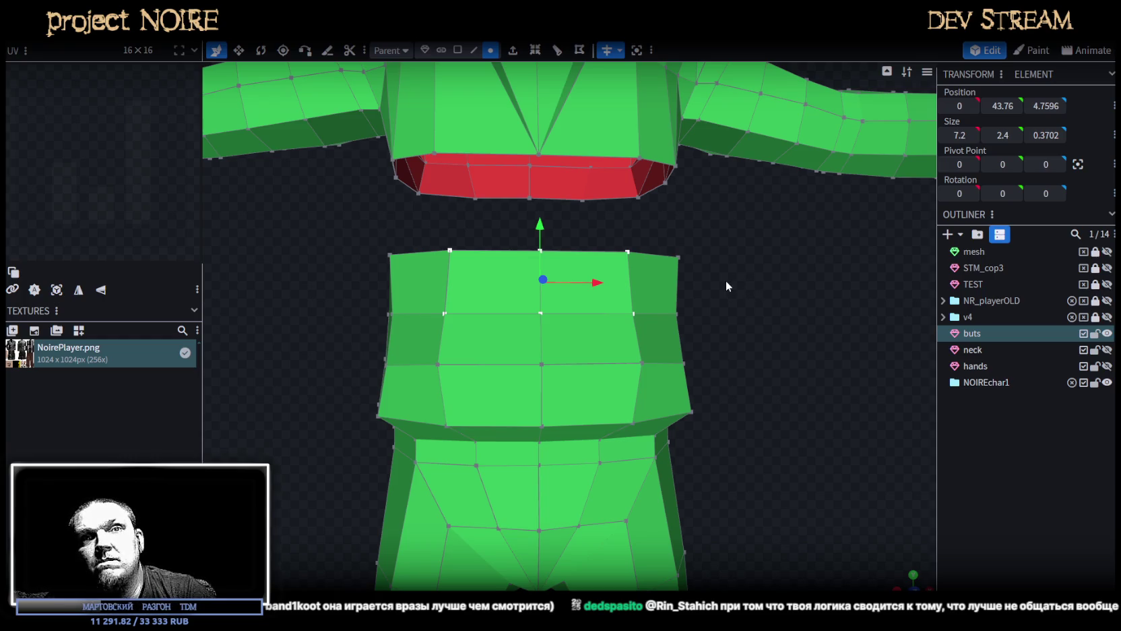
{"action": "mouse_move", "coordinate": [717, 364]}
{"action": "left_mouse_down"}
{"action": "mouse_move", "coordinate": [657, 384]}
{"action": "mouse_move", "coordinate": [722, 434]}
{"action": "mouse_move", "coordinate": [773, 364]}
{"action": "mouse_move", "coordinate": [779, 333]}
{"action": "mouse_move", "coordinate": [755, 368]}
{"action": "mouse_move", "coordinate": [731, 352]}
{"action": "mouse_move", "coordinate": [582, 398]}
{"action": "mouse_move", "coordinate": [543, 387]}
{"action": "left_mouse_up"}
{"action": "scroll", "coordinate": [792, 345], "scroll_direction": "up", "scroll_amount": 3}
Set the band's right-edge vertex to height 38.4 and push it back 0.1 in depth.
{"action": "left_click", "coordinate": [714, 353]}
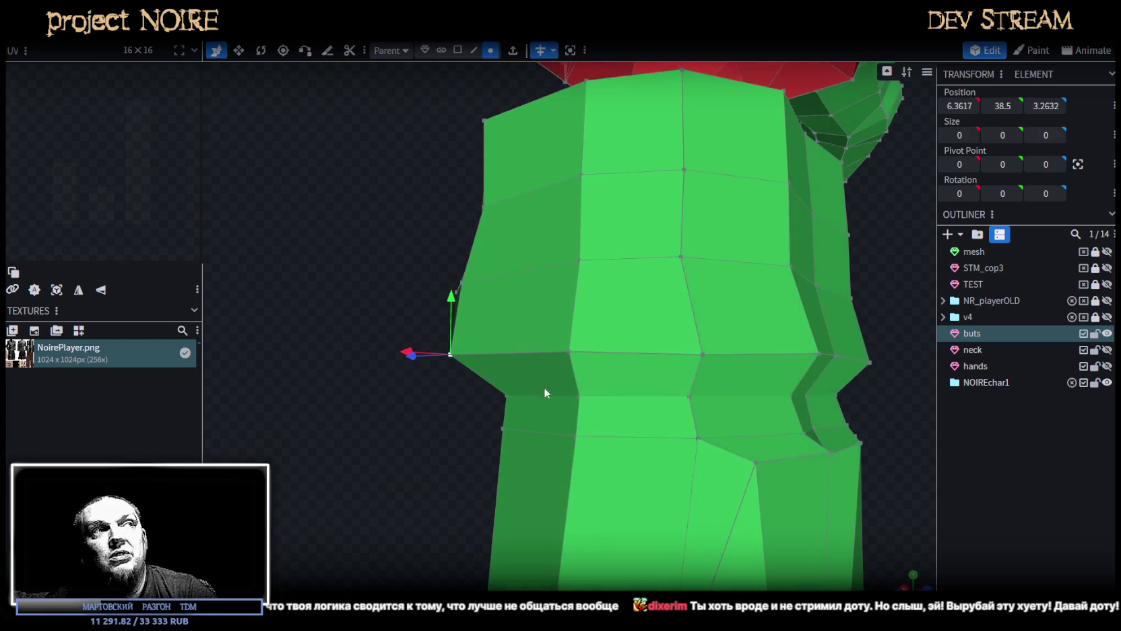
{"action": "left_click_drag", "start_coordinate": [446, 300], "coordinate": [444, 308]}
{"action": "mouse_move", "coordinate": [315, 308]}
{"action": "left_mouse_down"}
{"action": "mouse_move", "coordinate": [550, 359]}
{"action": "mouse_move", "coordinate": [776, 388]}
{"action": "mouse_move", "coordinate": [748, 383]}
{"action": "mouse_move", "coordinate": [754, 368]}
{"action": "left_mouse_up"}
{"action": "left_click_drag", "start_coordinate": [637, 315], "coordinate": [642, 307]}
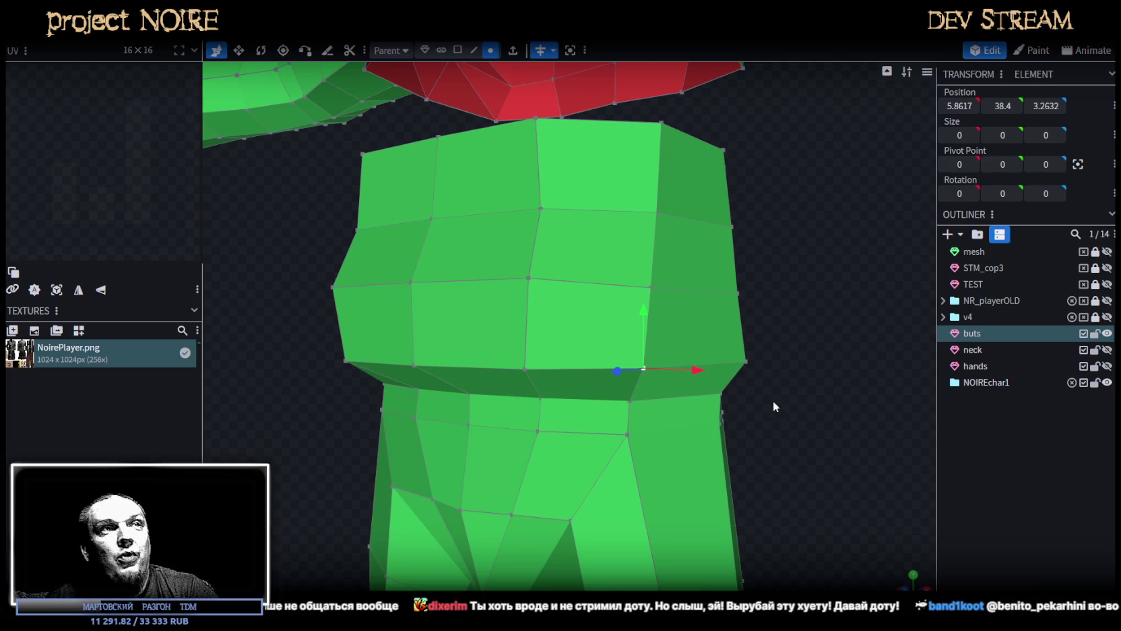
{"action": "left_click_drag", "start_coordinate": [774, 402], "coordinate": [638, 366]}
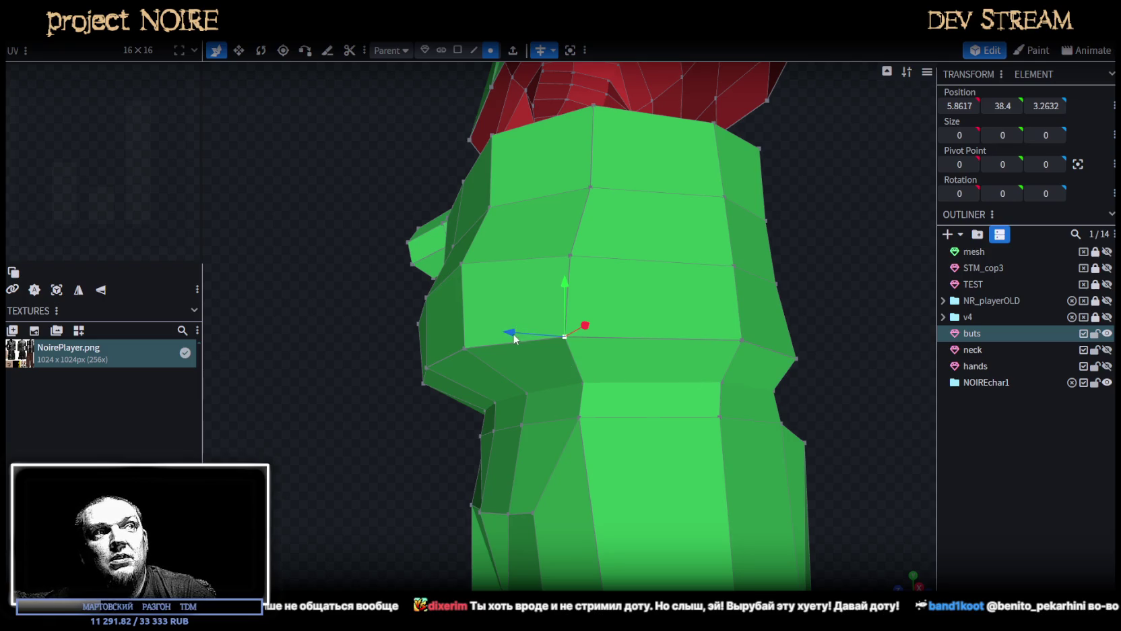
{"action": "mouse_move", "coordinate": [324, 248]}
{"action": "left_mouse_down"}
{"action": "mouse_move", "coordinate": [274, 270]}
{"action": "mouse_move", "coordinate": [250, 218]}
{"action": "left_mouse_up"}
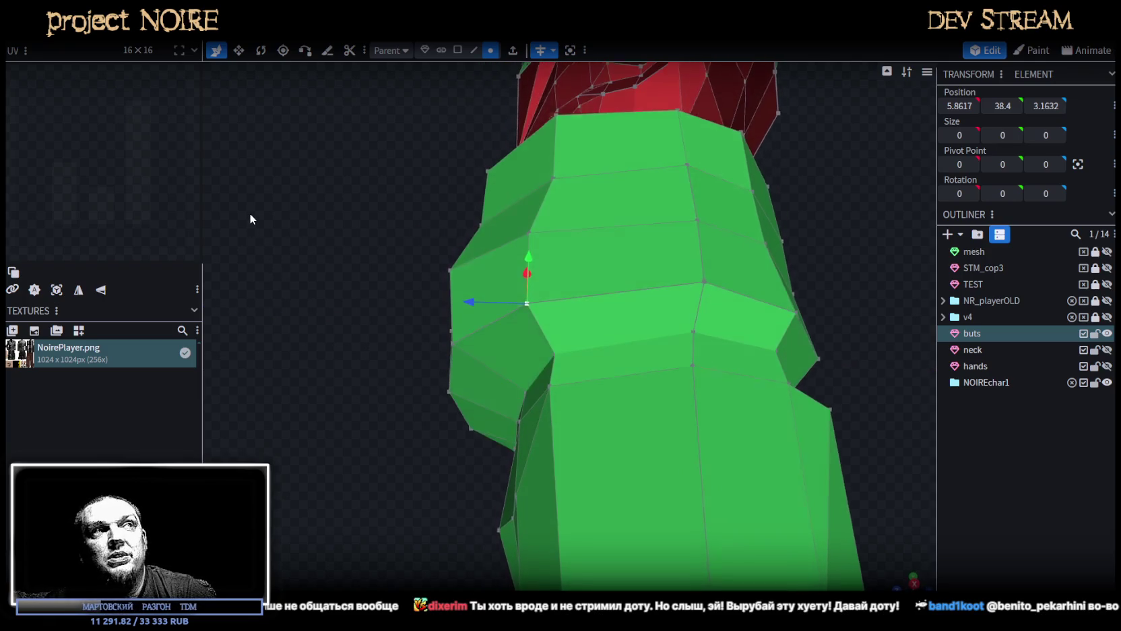
{"action": "left_click_drag", "start_coordinate": [470, 300], "coordinate": [469, 300]}
{"action": "left_click_drag", "start_coordinate": [405, 273], "coordinate": [245, 209]}
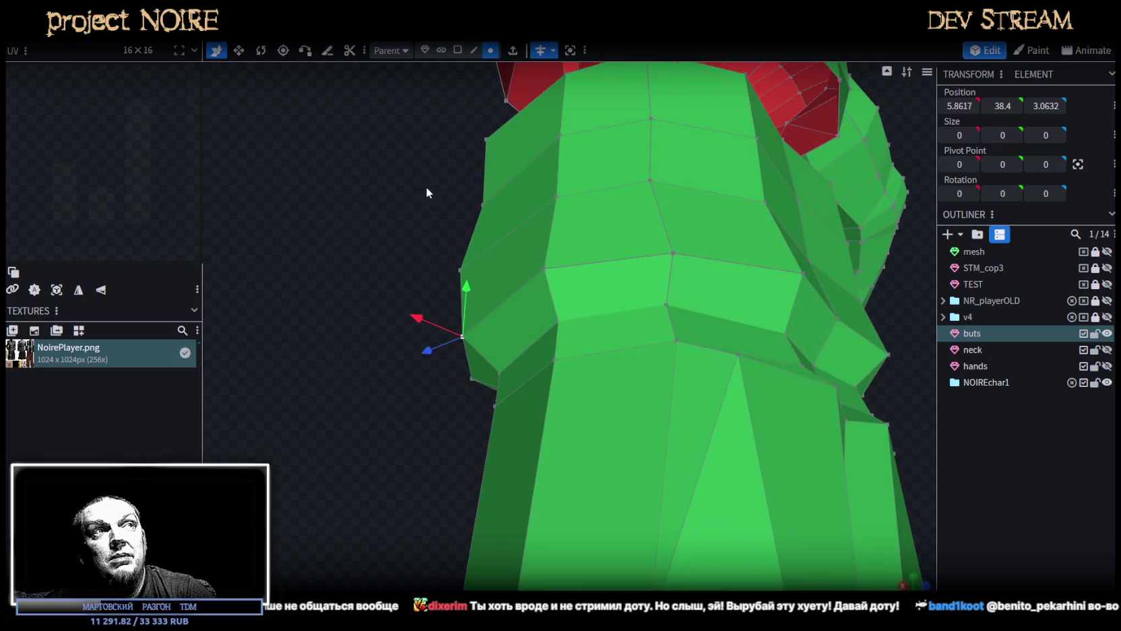
{"action": "left_click_drag", "start_coordinate": [426, 188], "coordinate": [578, 301]}
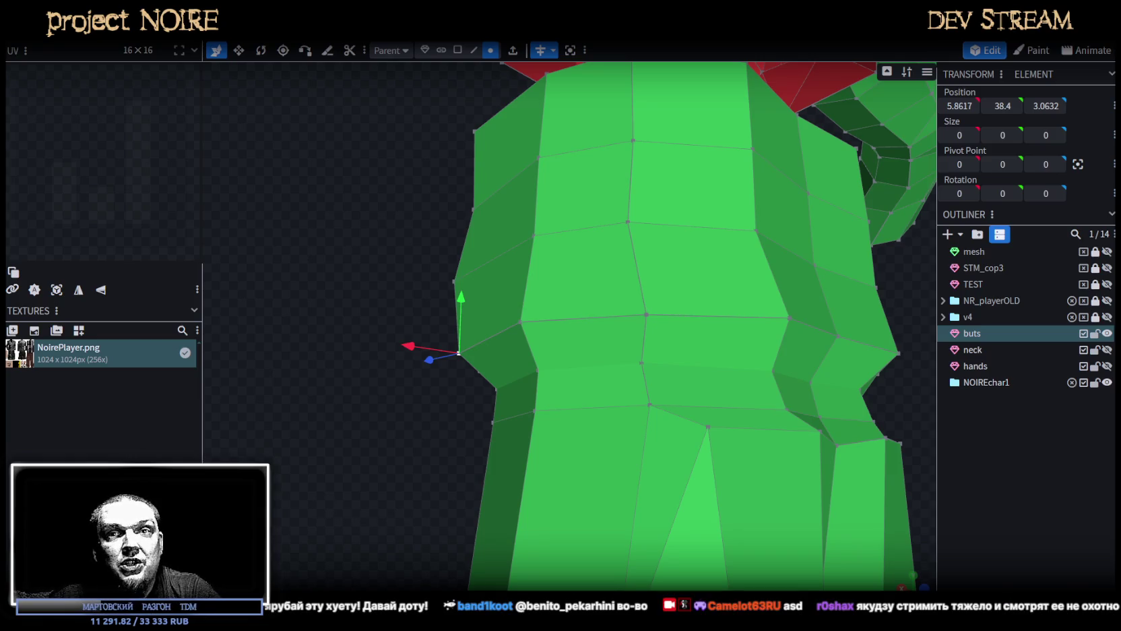
{"action": "left_click_drag", "start_coordinate": [502, 344], "coordinate": [336, 276]}
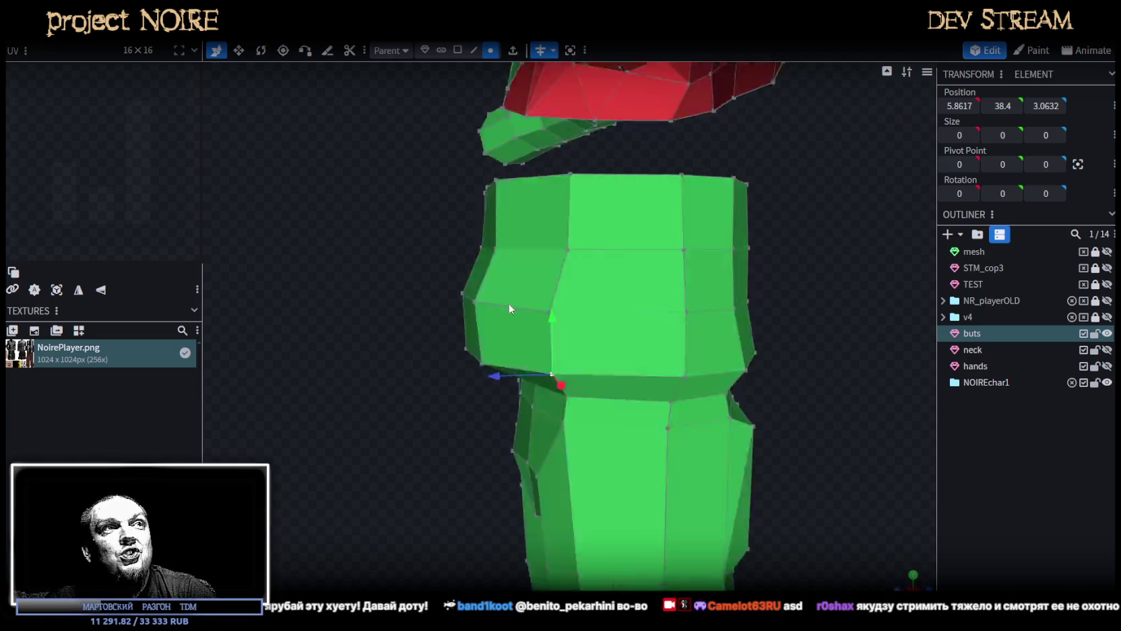
{"action": "mouse_move", "coordinate": [487, 309]}
{"action": "left_mouse_down"}
{"action": "mouse_move", "coordinate": [274, 302]}
{"action": "mouse_move", "coordinate": [698, 252]}
{"action": "left_mouse_up"}
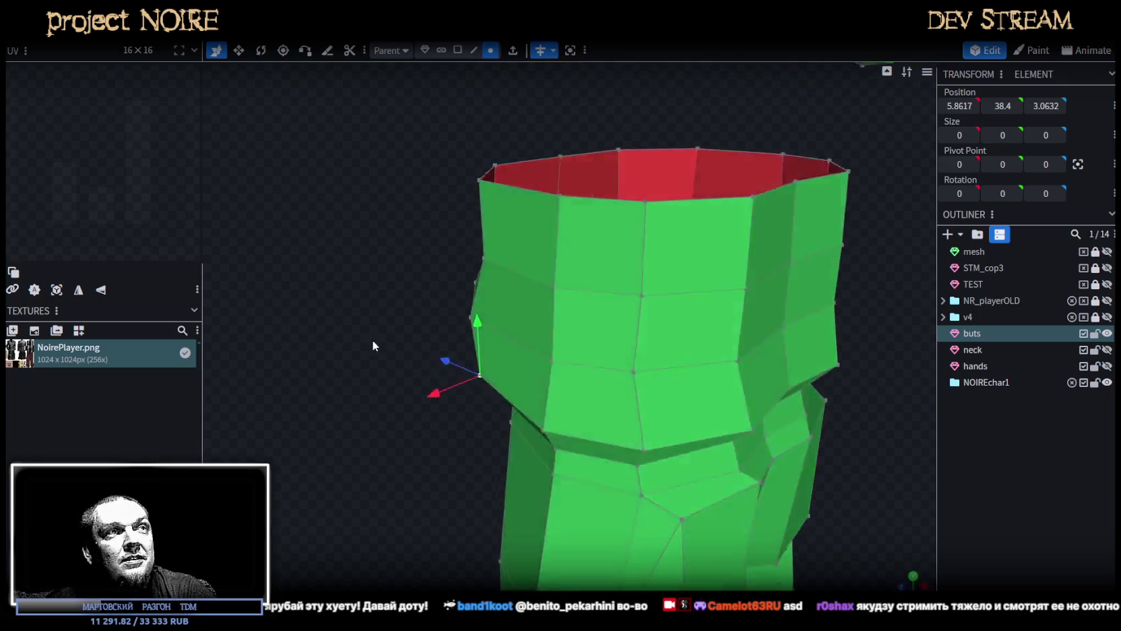
Move a band side vertex outward by 0.3 and push a rim edge back by 0.4.
{"action": "left_click", "coordinate": [701, 289]}
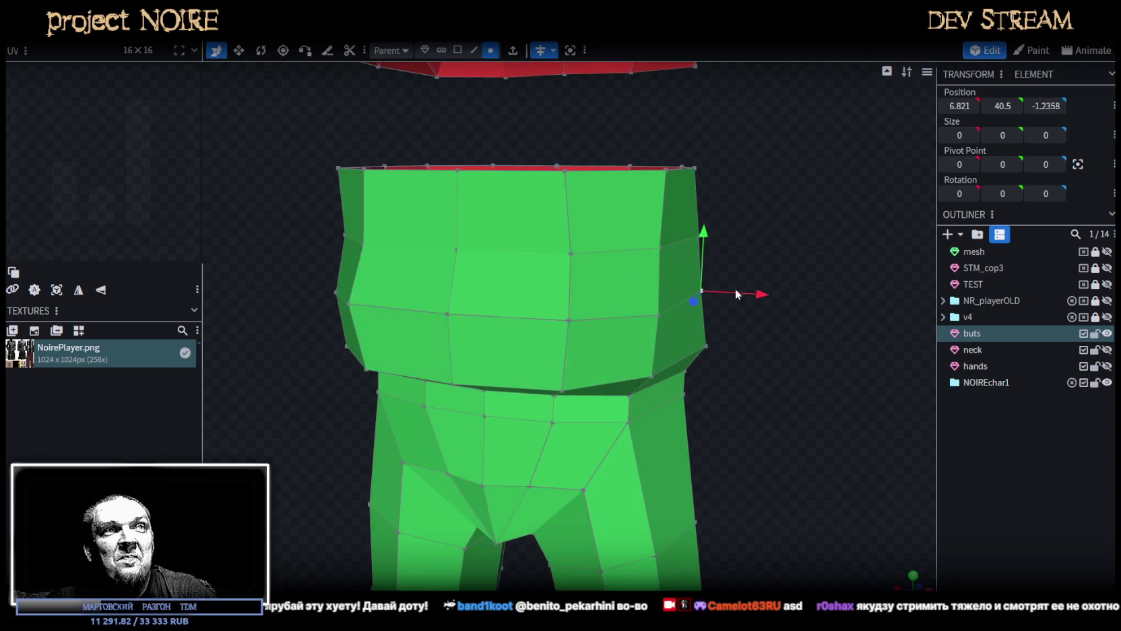
{"action": "mouse_move", "coordinate": [765, 293]}
{"action": "left_mouse_down"}
{"action": "mouse_move", "coordinate": [776, 292]}
{"action": "mouse_move", "coordinate": [559, 254]}
{"action": "mouse_move", "coordinate": [773, 358]}
{"action": "mouse_move", "coordinate": [797, 239]}
{"action": "mouse_move", "coordinate": [818, 284]}
{"action": "mouse_move", "coordinate": [794, 286]}
{"action": "mouse_move", "coordinate": [796, 302]}
{"action": "mouse_move", "coordinate": [717, 305]}
{"action": "mouse_move", "coordinate": [731, 327]}
{"action": "left_mouse_up"}
{"action": "left_click", "coordinate": [660, 295]}
{"action": "left_click_drag", "start_coordinate": [576, 329], "coordinate": [569, 332]}
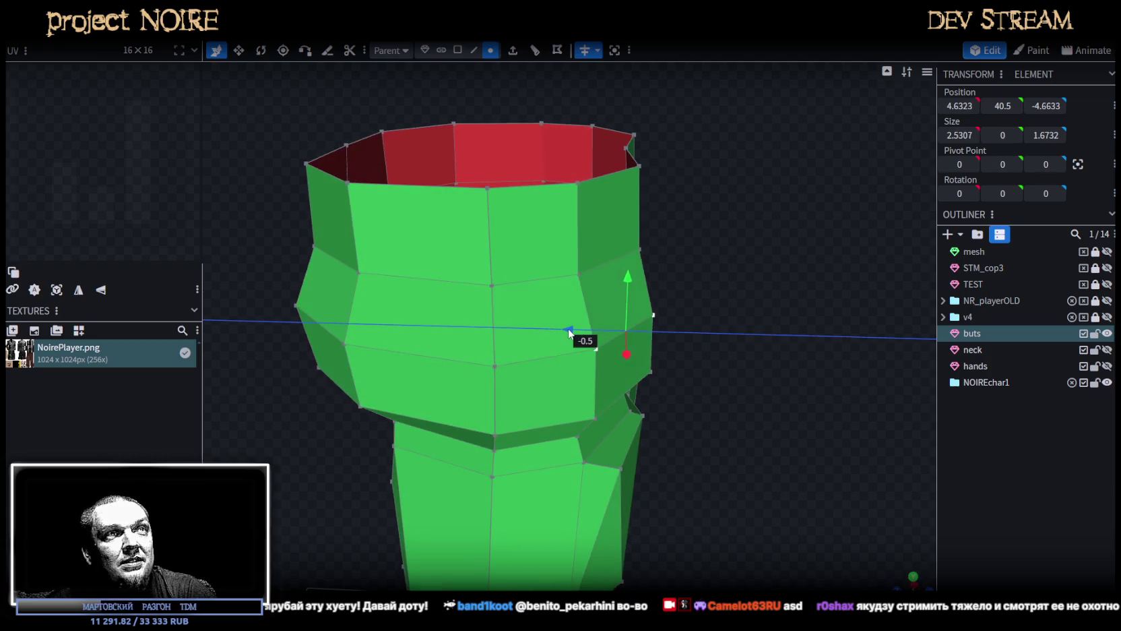
{"action": "mouse_move", "coordinate": [739, 310]}
{"action": "left_mouse_down"}
{"action": "mouse_move", "coordinate": [547, 287]}
{"action": "mouse_move", "coordinate": [674, 281]}
{"action": "mouse_move", "coordinate": [763, 295]}
{"action": "mouse_move", "coordinate": [616, 339]}
{"action": "mouse_move", "coordinate": [674, 341]}
{"action": "left_mouse_up"}
{"action": "left_click", "coordinate": [613, 338]}
In edge mode, bridge the jacket hem edges to the waist band edges, nudging the joining edge back 0.1.
{"action": "left_click", "coordinate": [474, 50]}
{"action": "left_click", "coordinate": [566, 233]}
{"action": "left_click_drag", "start_coordinate": [570, 269], "coordinate": [617, 337]}
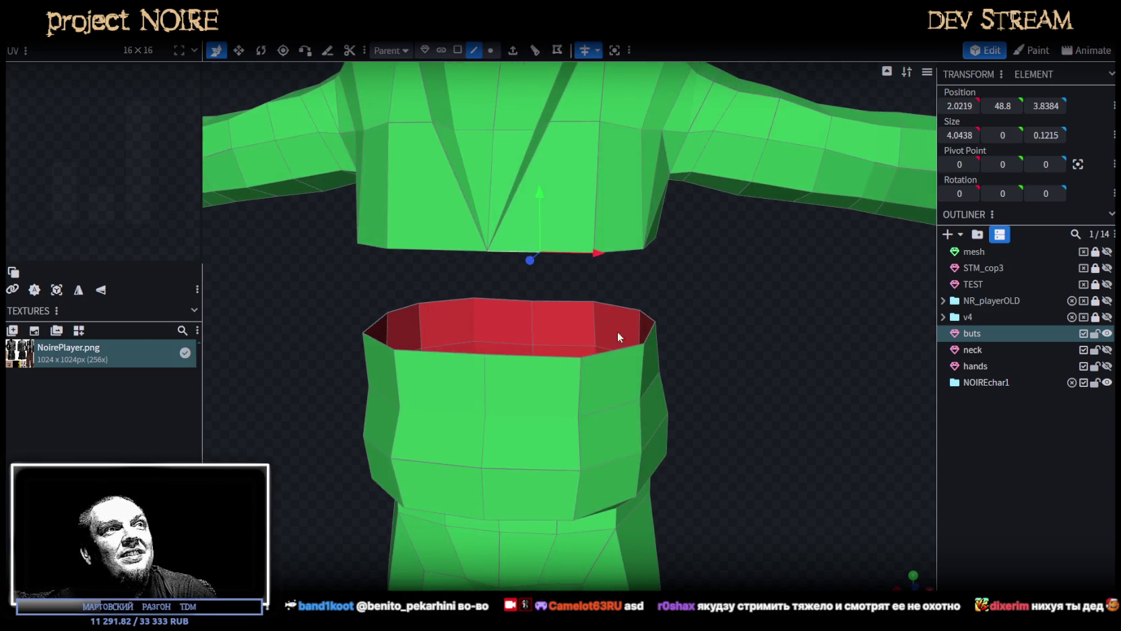
{"action": "left_click", "coordinate": [539, 358], "text": "shift"}
{"action": "left_click_drag", "start_coordinate": [739, 308], "coordinate": [649, 293]}
{"action": "left_click", "coordinate": [528, 252]}
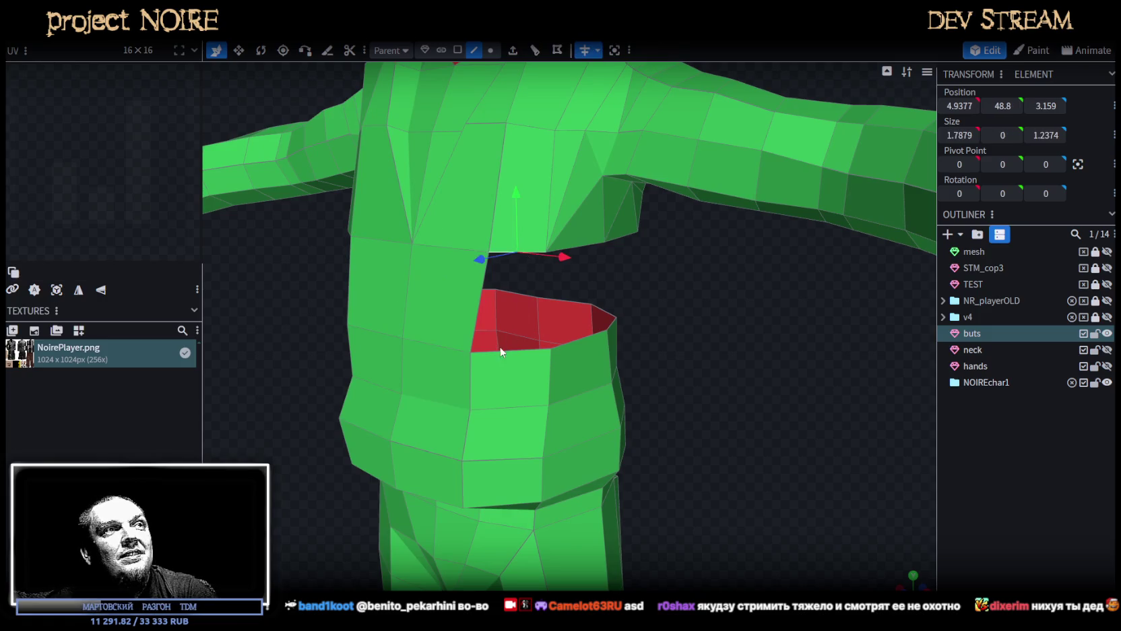
{"action": "left_click", "coordinate": [504, 350], "text": "shift"}
{"action": "left_click_drag", "start_coordinate": [539, 337], "coordinate": [656, 301]}
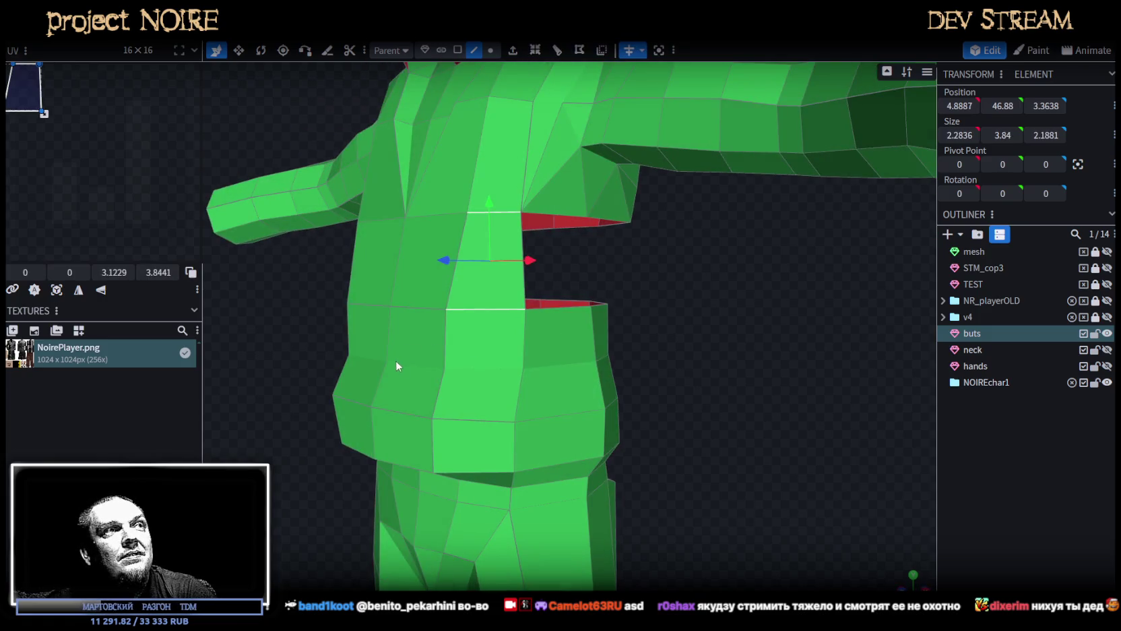
{"action": "left_click", "coordinate": [404, 361]}
{"action": "left_click_drag", "start_coordinate": [364, 371], "coordinate": [355, 381]}
{"action": "mouse_move", "coordinate": [471, 324]}
{"action": "left_mouse_down"}
{"action": "mouse_move", "coordinate": [627, 312]}
{"action": "mouse_move", "coordinate": [381, 359]}
{"action": "left_mouse_up"}
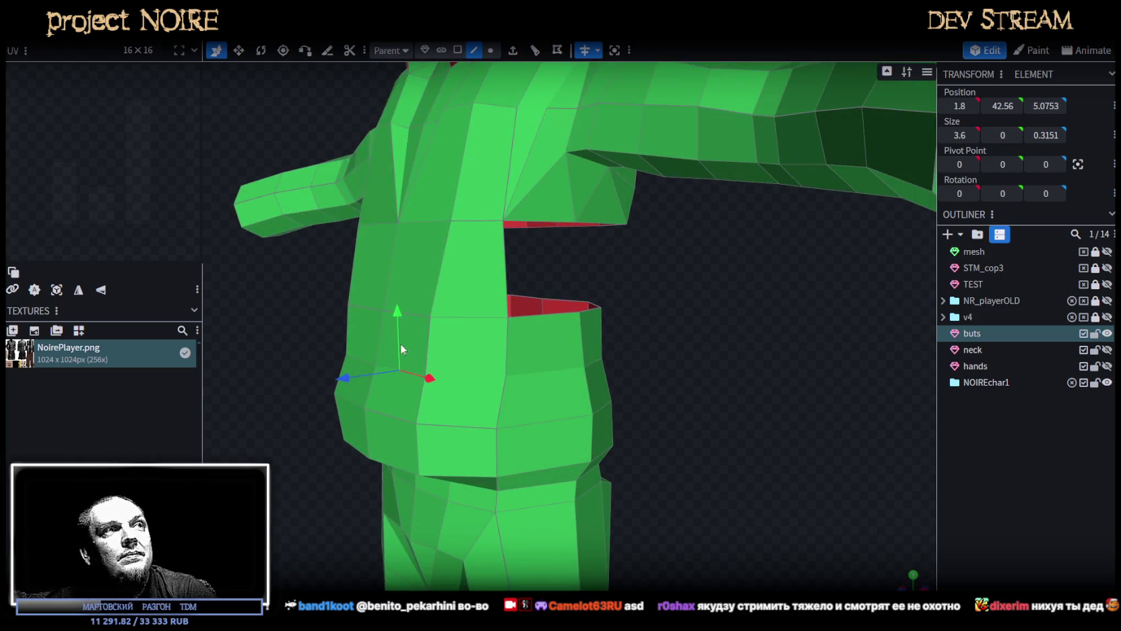
Select the remaining open faces in the front gap and fill them.
{"action": "left_click", "coordinate": [536, 315]}
{"action": "mouse_move", "coordinate": [558, 221]}
{"action": "left_mouse_down"}
{"action": "mouse_move", "coordinate": [687, 333]}
{"action": "mouse_move", "coordinate": [522, 227]}
{"action": "left_mouse_up"}
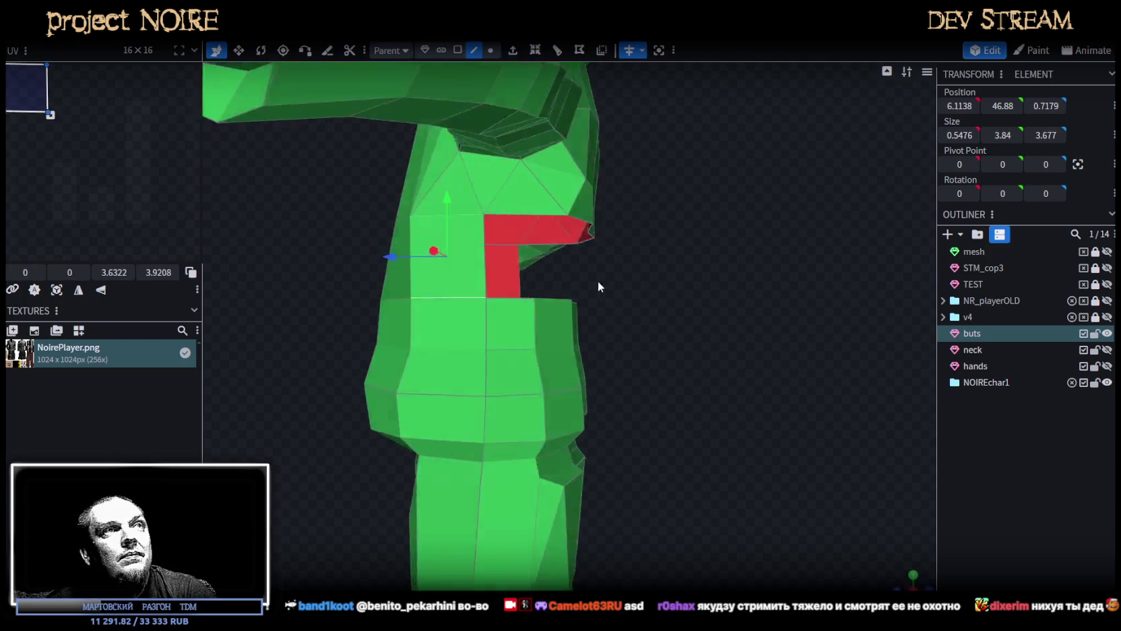
{"action": "left_click", "coordinate": [506, 229]}
{"action": "left_click", "coordinate": [494, 298], "text": "shift"}
{"action": "mouse_move", "coordinate": [555, 301]}
{"action": "left_mouse_down"}
{"action": "mouse_move", "coordinate": [650, 302]}
{"action": "mouse_move", "coordinate": [546, 232]}
{"action": "left_mouse_up"}
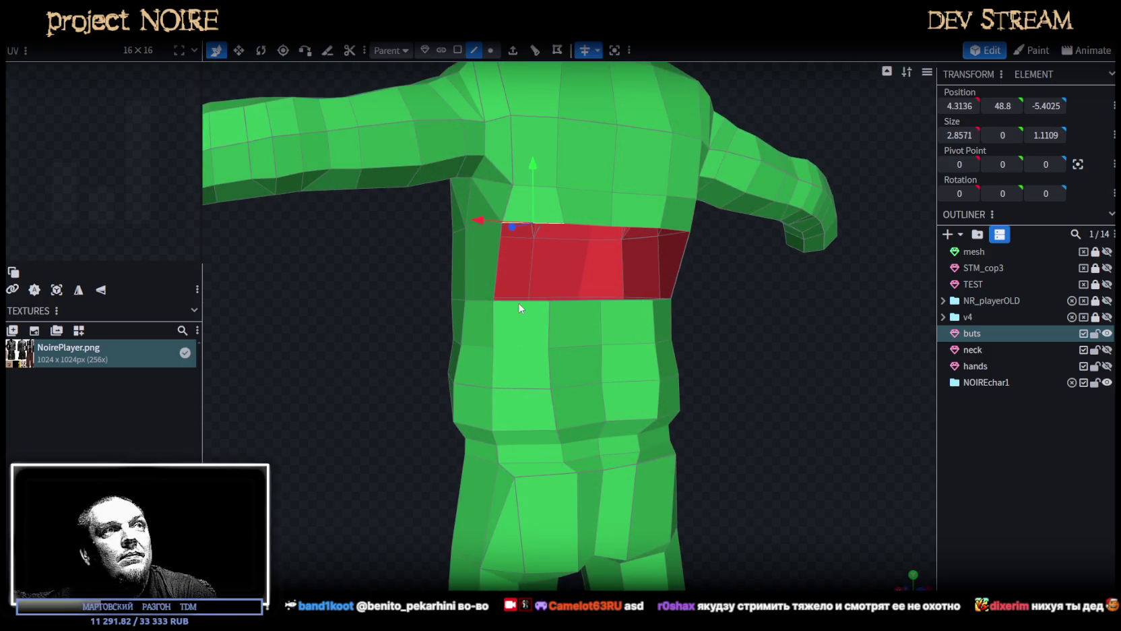
{"action": "left_click", "coordinate": [584, 229]}
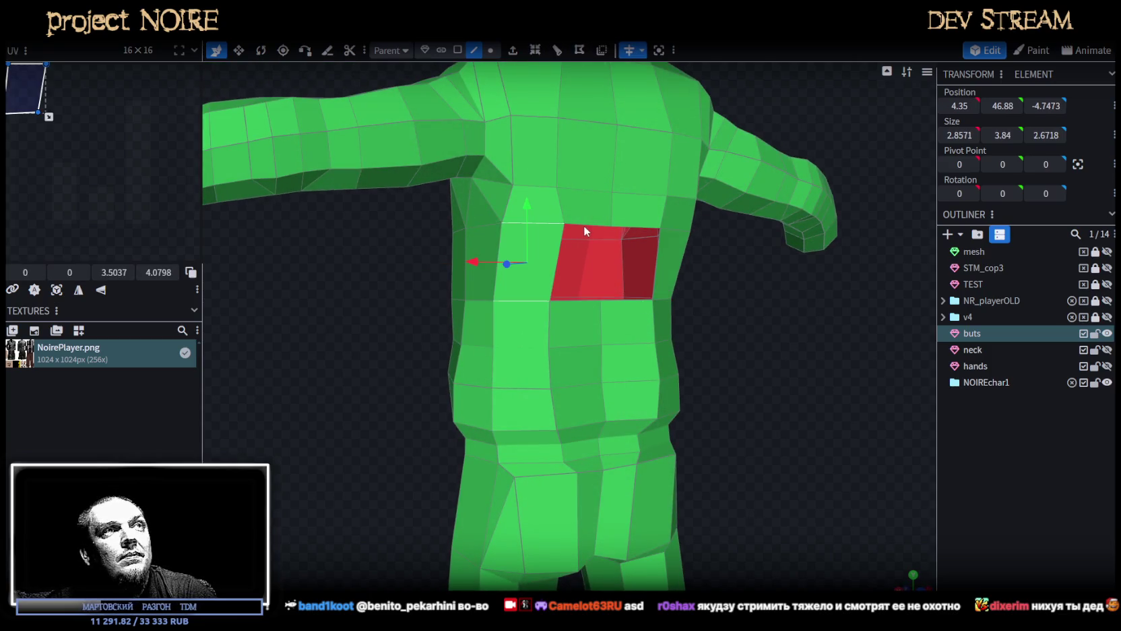
{"action": "left_click", "coordinate": [572, 302]}
{"action": "left_click_drag", "start_coordinate": [722, 302], "coordinate": [720, 355]}
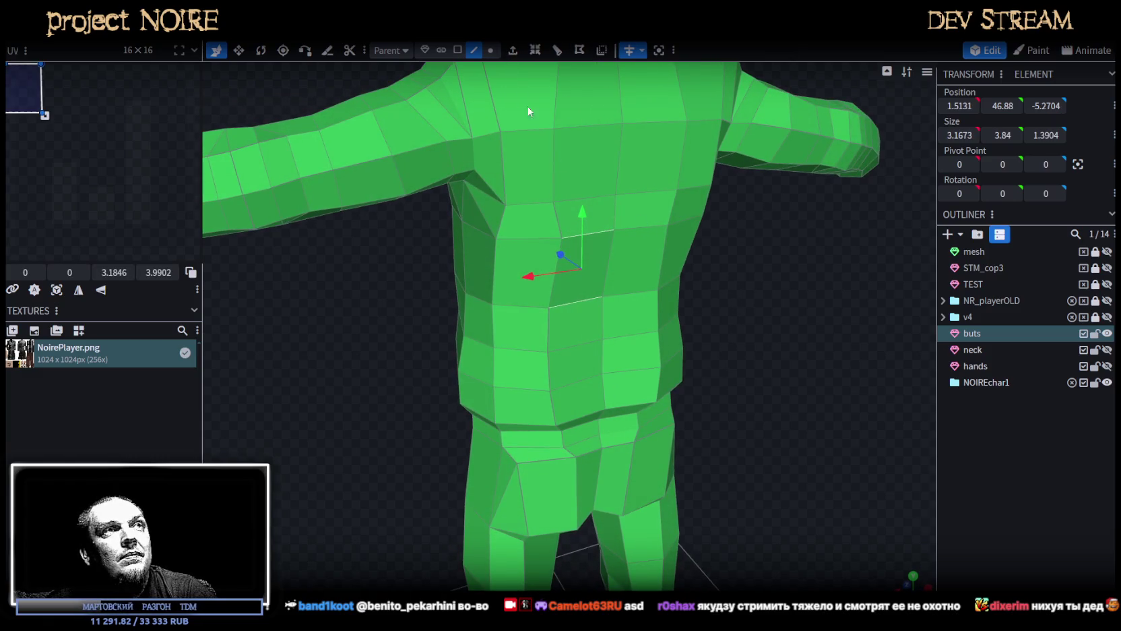
In vertex mode, move a waist-seam vertex 0.6 along X.
{"action": "left_click", "coordinate": [493, 52]}
{"action": "left_click", "coordinate": [561, 237]}
{"action": "left_click_drag", "start_coordinate": [518, 252], "coordinate": [508, 256]}
Select a waist-seam vertex and the vertex just below it.
{"action": "scroll", "coordinate": [697, 339], "scroll_direction": "down", "scroll_amount": 3}
{"action": "mouse_move", "coordinate": [749, 280]}
{"action": "left_mouse_down"}
{"action": "mouse_move", "coordinate": [671, 336]}
{"action": "mouse_move", "coordinate": [691, 384]}
{"action": "mouse_move", "coordinate": [757, 324]}
{"action": "mouse_move", "coordinate": [722, 365]}
{"action": "left_mouse_up"}
{"action": "scroll", "coordinate": [639, 354], "scroll_direction": "up", "scroll_amount": 3}
{"action": "left_click_drag", "start_coordinate": [639, 353], "coordinate": [527, 197]}
{"action": "left_click", "coordinate": [528, 224]}
{"action": "left_click", "coordinate": [526, 272], "text": "shift"}
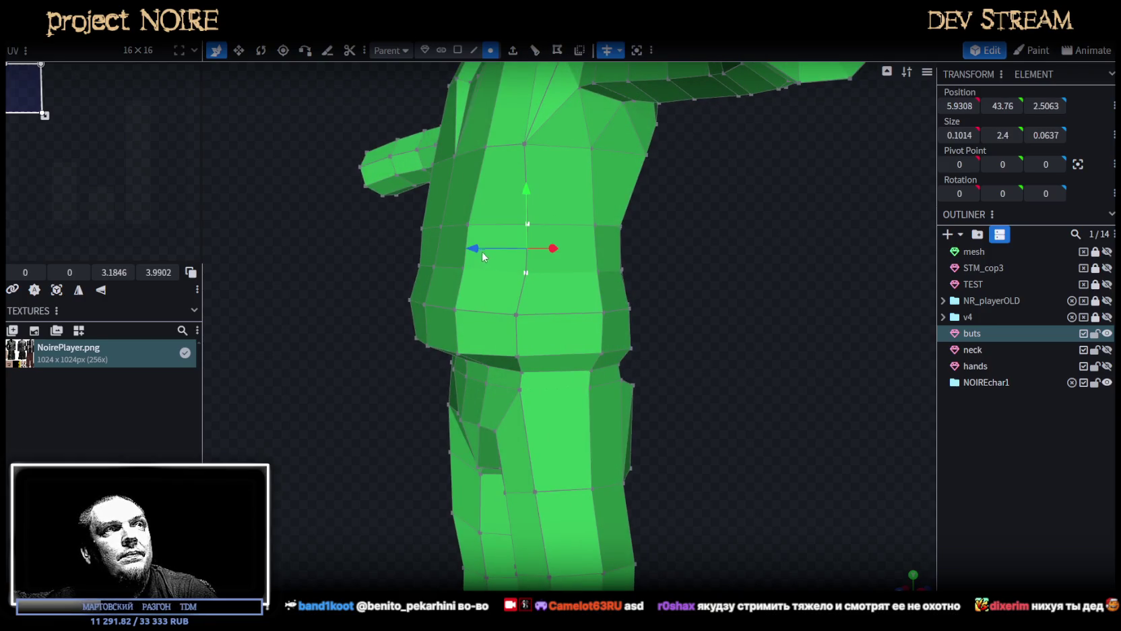
Box-select all the vertices of the right arm.
{"action": "scroll", "coordinate": [716, 304], "scroll_direction": "down", "scroll_amount": 3}
{"action": "left_click_drag", "start_coordinate": [716, 304], "coordinate": [782, 252]}
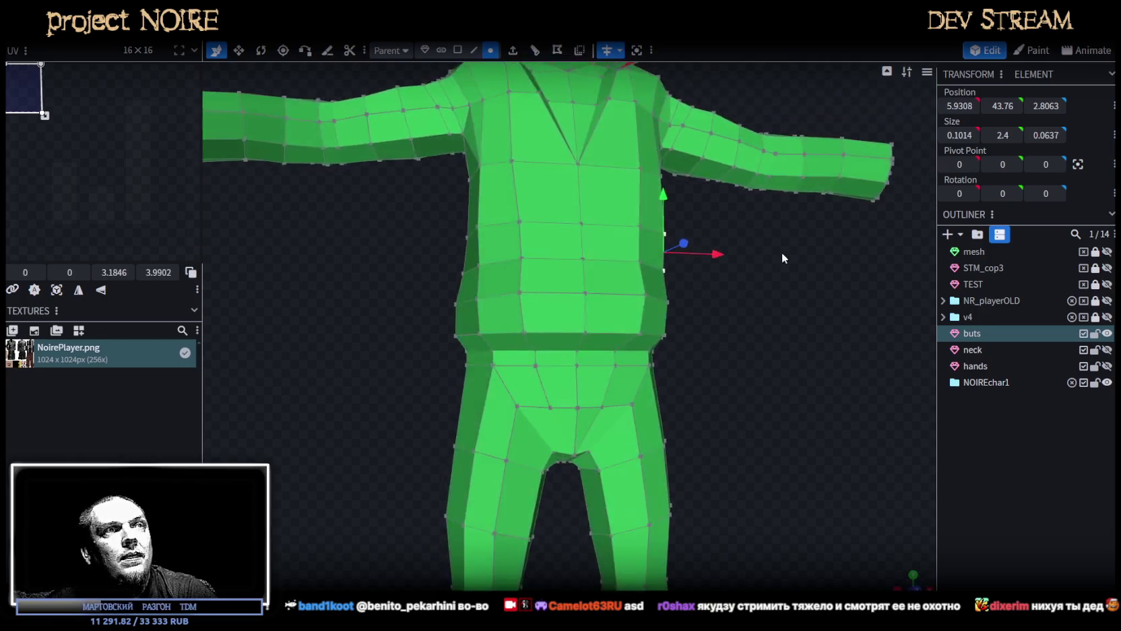
{"action": "scroll", "coordinate": [701, 309], "scroll_direction": "down", "scroll_amount": 2}
{"action": "mouse_move", "coordinate": [701, 309]}
{"action": "left_mouse_down"}
{"action": "mouse_move", "coordinate": [691, 418]}
{"action": "mouse_move", "coordinate": [725, 418]}
{"action": "left_mouse_up"}
{"action": "scroll", "coordinate": [702, 346], "scroll_direction": "down", "scroll_amount": 3}
{"action": "scroll", "coordinate": [703, 340], "scroll_direction": "up", "scroll_amount": 2}
{"action": "scroll", "coordinate": [702, 340], "scroll_direction": "up", "scroll_amount": 2}
{"action": "left_click_drag", "start_coordinate": [791, 402], "coordinate": [590, 182]}
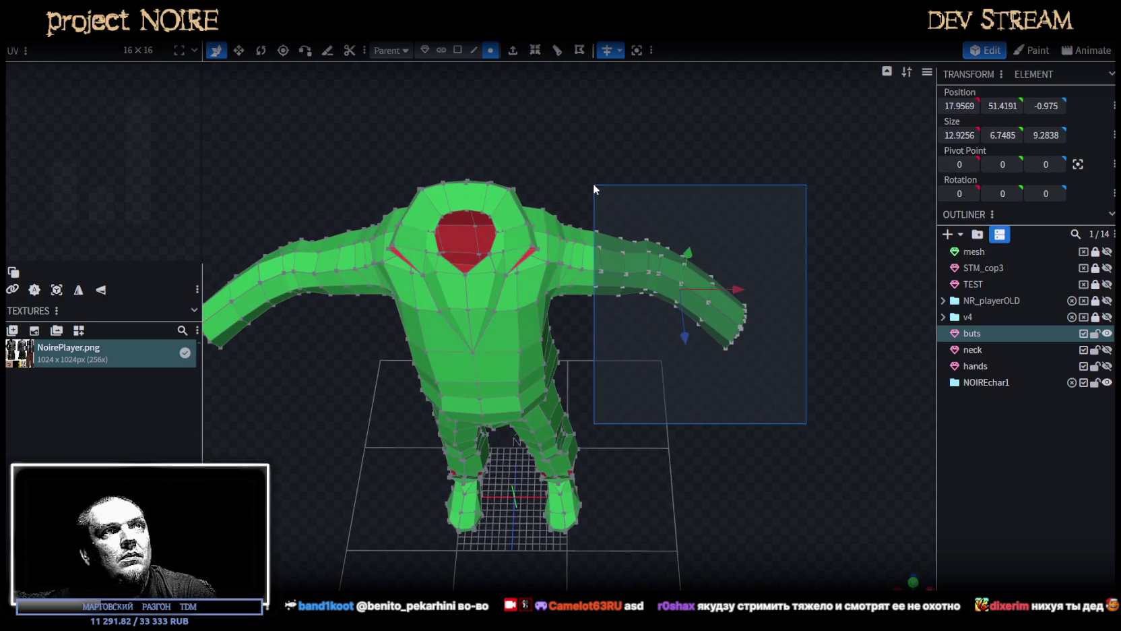
{"action": "left_click_drag", "start_coordinate": [657, 420], "coordinate": [644, 404]}
{"action": "scroll", "coordinate": [666, 170], "scroll_direction": "up", "scroll_amount": 3}
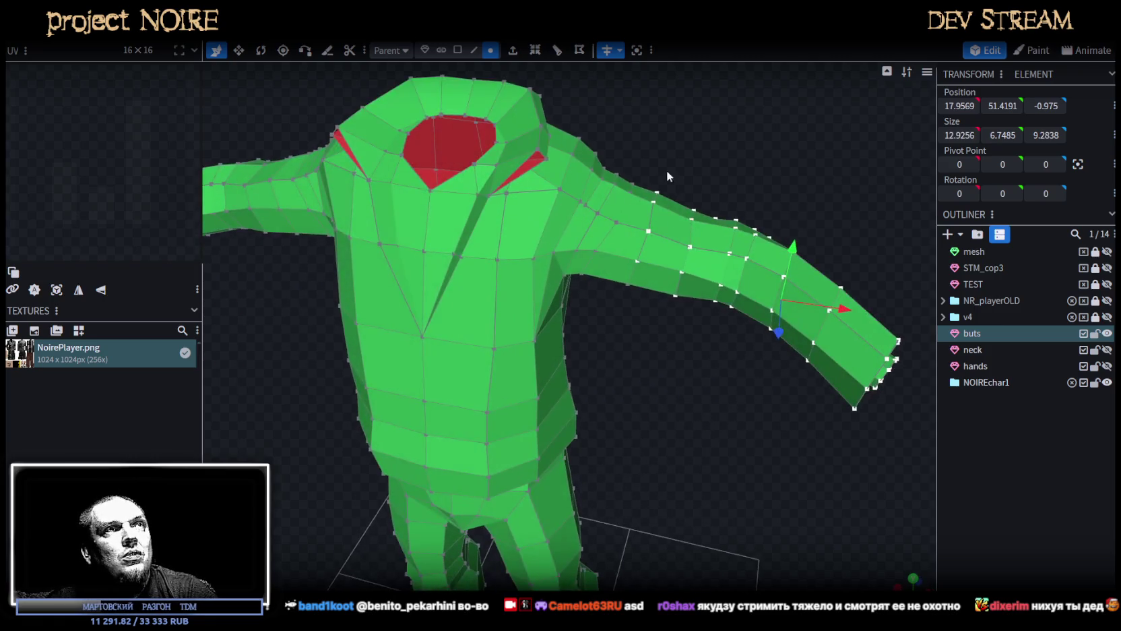
{"action": "scroll", "coordinate": [687, 214], "scroll_direction": "up", "scroll_amount": 2}
{"action": "scroll", "coordinate": [688, 217], "scroll_direction": "up", "scroll_amount": 1}
{"action": "mouse_move", "coordinate": [688, 217]}
{"action": "left_mouse_down"}
{"action": "mouse_move", "coordinate": [681, 203]}
{"action": "mouse_move", "coordinate": [669, 222]}
{"action": "left_mouse_up"}
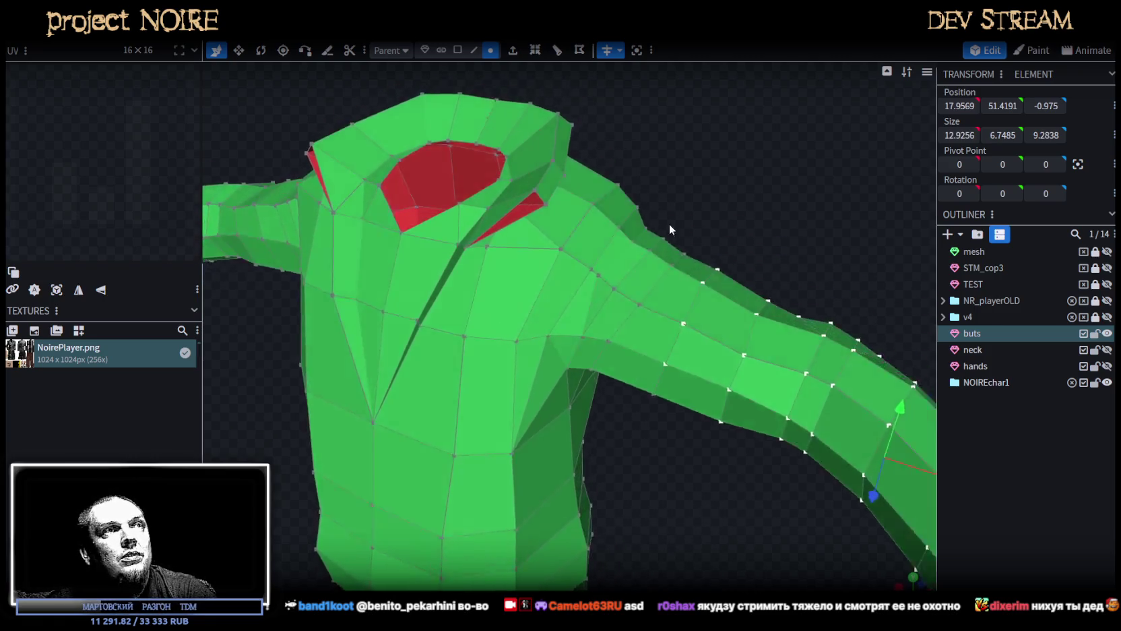
{"action": "scroll", "coordinate": [558, 298], "scroll_direction": "up", "scroll_amount": 2}
{"action": "left_click", "coordinate": [588, 310]}
{"action": "left_click", "coordinate": [549, 280], "text": "shift"}
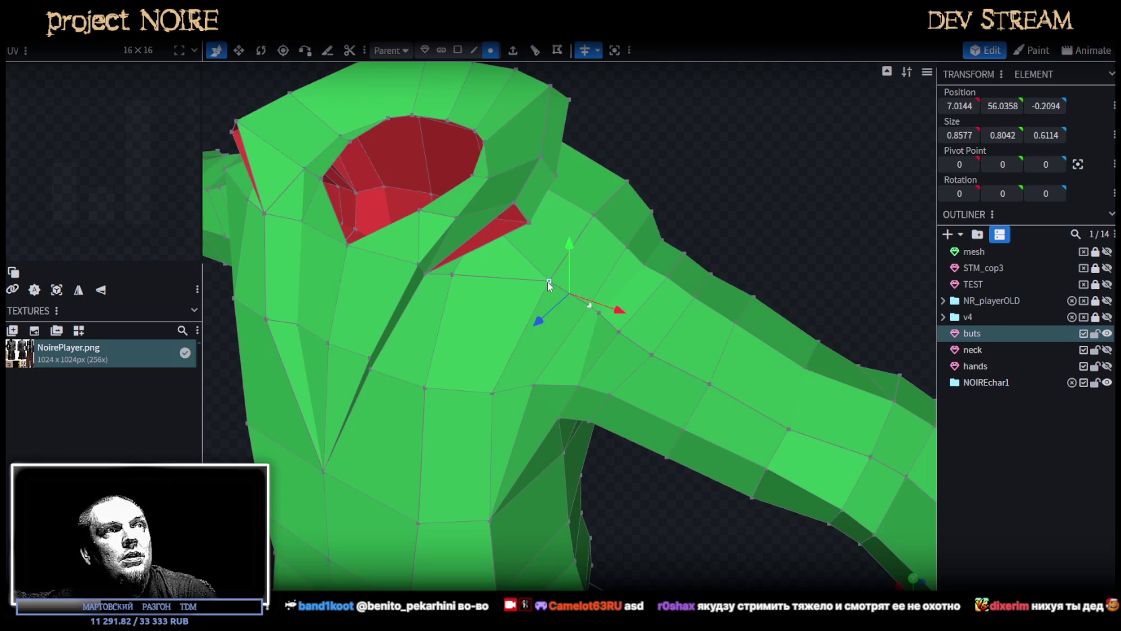
{"action": "right_click", "coordinate": [549, 281]}
{"action": "left_click", "coordinate": [719, 310]}
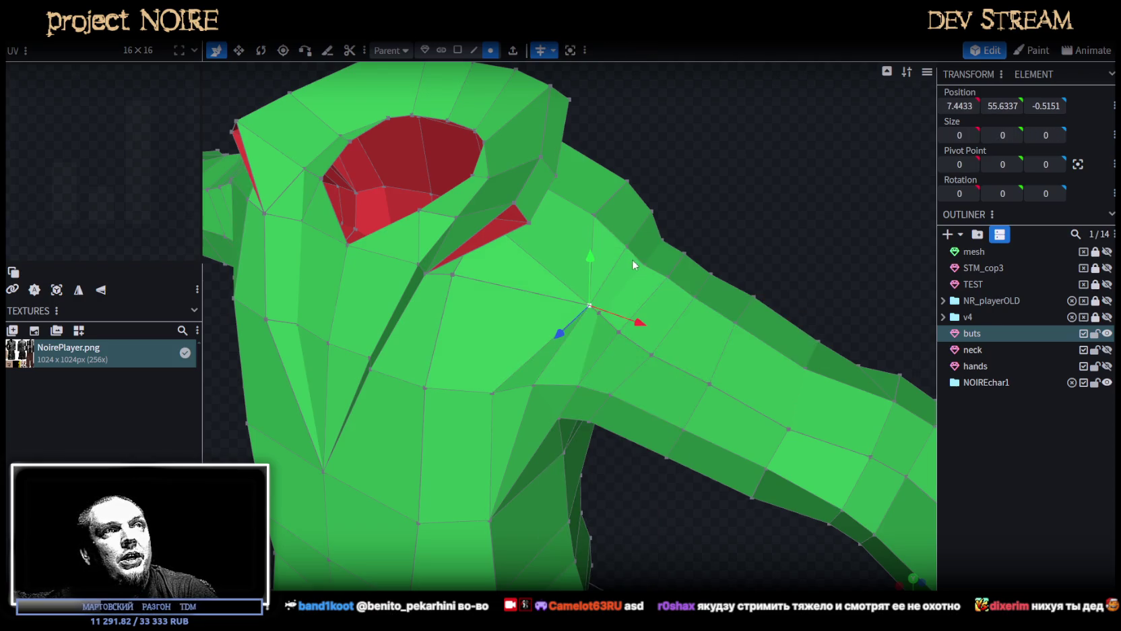
{"action": "left_click", "coordinate": [595, 217], "text": "shift"}
{"action": "right_click", "coordinate": [593, 219]}
{"action": "left_click", "coordinate": [748, 287]}
{"action": "mouse_move", "coordinate": [747, 286]}
{"action": "left_mouse_down"}
{"action": "mouse_move", "coordinate": [646, 216]}
{"action": "mouse_move", "coordinate": [681, 291]}
{"action": "mouse_move", "coordinate": [508, 268]}
{"action": "left_mouse_up"}
{"action": "left_click", "coordinate": [508, 233], "text": "shift"}
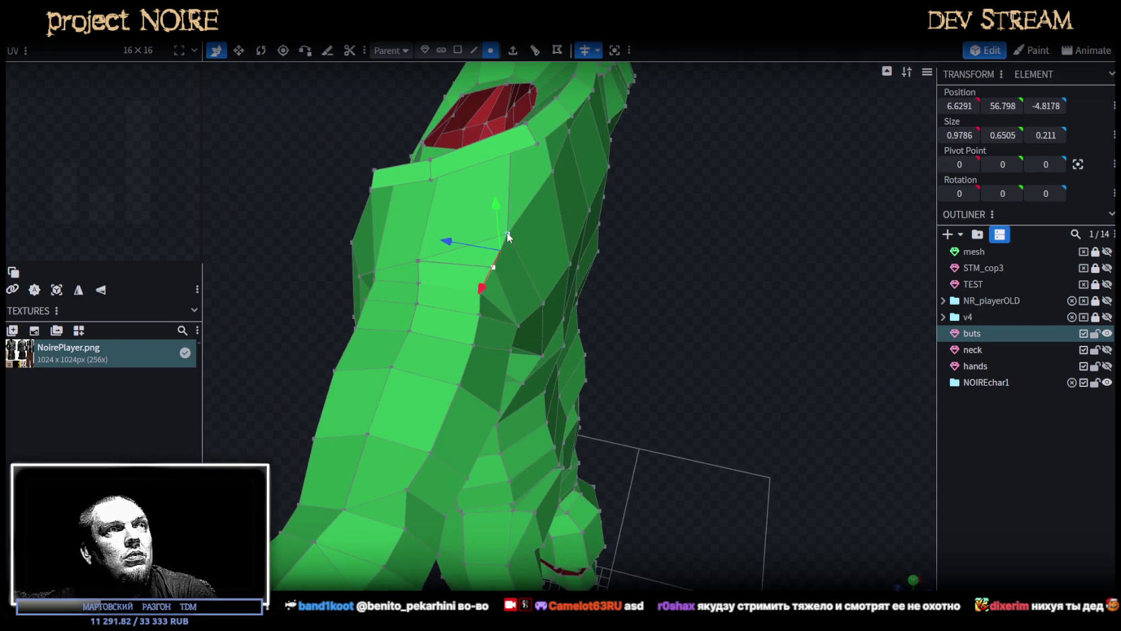
{"action": "right_click", "coordinate": [506, 232]}
{"action": "left_click", "coordinate": [671, 306]}
{"action": "scroll", "coordinate": [668, 372], "scroll_direction": "down", "scroll_amount": 5}
{"action": "mouse_move", "coordinate": [562, 333]}
{"action": "left_mouse_down"}
{"action": "mouse_move", "coordinate": [554, 298]}
{"action": "mouse_move", "coordinate": [644, 295]}
{"action": "mouse_move", "coordinate": [734, 335]}
{"action": "mouse_move", "coordinate": [806, 264]}
{"action": "mouse_move", "coordinate": [757, 236]}
{"action": "mouse_move", "coordinate": [567, 215]}
{"action": "left_mouse_up"}
{"action": "scroll", "coordinate": [720, 265], "scroll_direction": "up", "scroll_amount": 3}
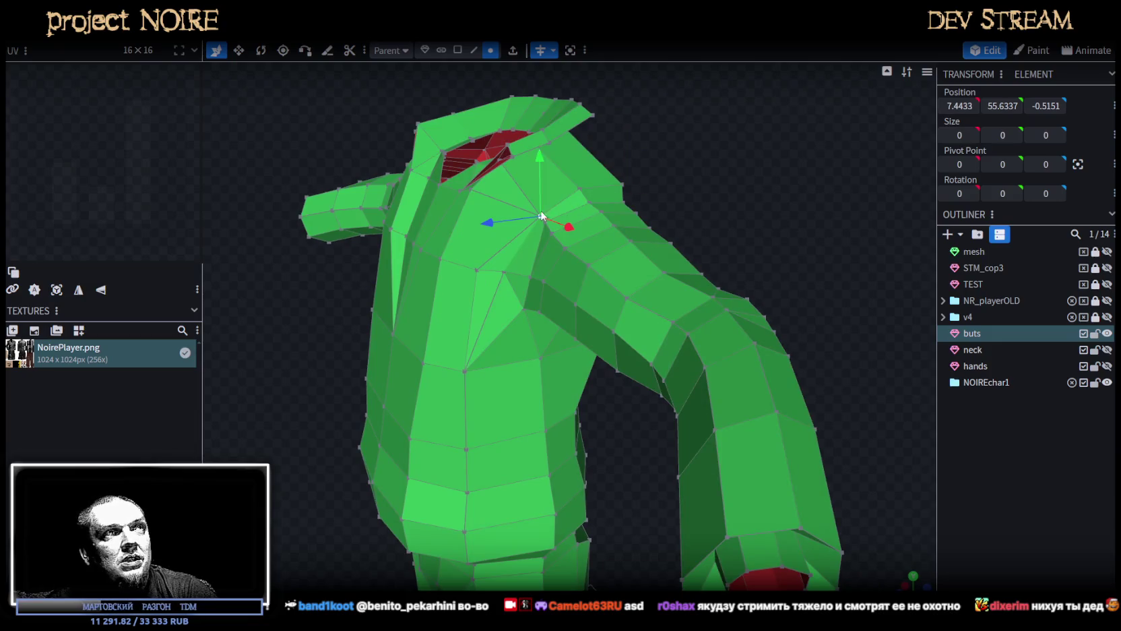
{"action": "mouse_move", "coordinate": [578, 432]}
{"action": "left_mouse_down"}
{"action": "mouse_move", "coordinate": [600, 458]}
{"action": "mouse_move", "coordinate": [703, 438]}
{"action": "mouse_move", "coordinate": [615, 396]}
{"action": "mouse_move", "coordinate": [620, 293]}
{"action": "left_mouse_up"}
{"action": "scroll", "coordinate": [679, 427], "scroll_direction": "up", "scroll_amount": 2}
{"action": "scroll", "coordinate": [610, 396], "scroll_direction": "up", "scroll_amount": 2}
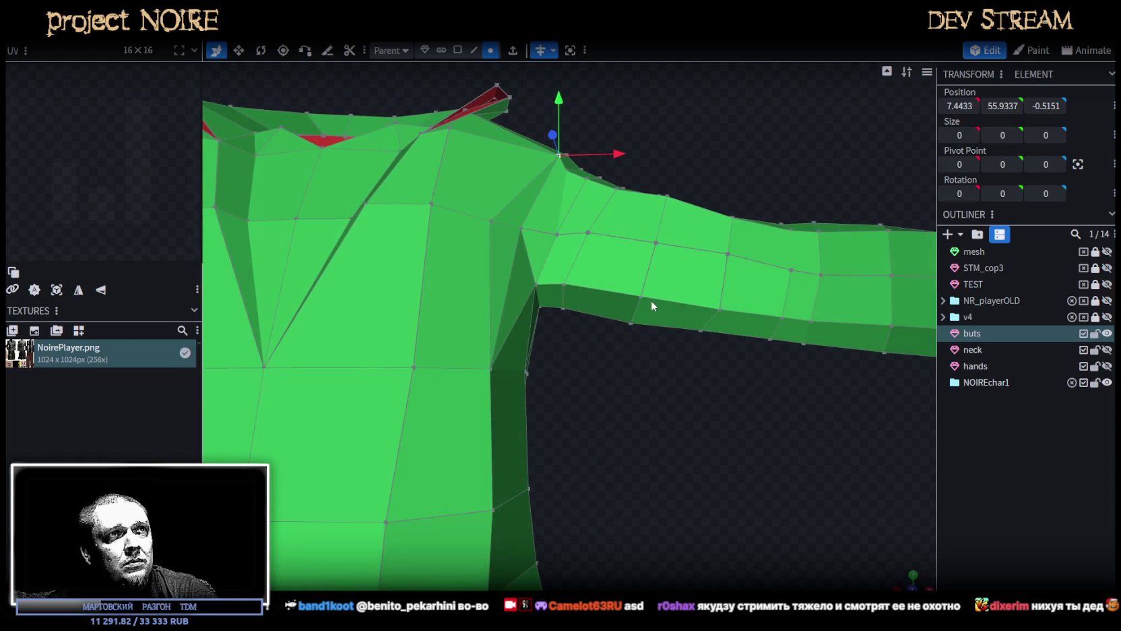
Merge four doubled vertex pairs around the shoulder with Merge Vertices > Merge All.
{"action": "left_click", "coordinate": [565, 285], "text": "shift"}
{"action": "right_click", "coordinate": [563, 284]}
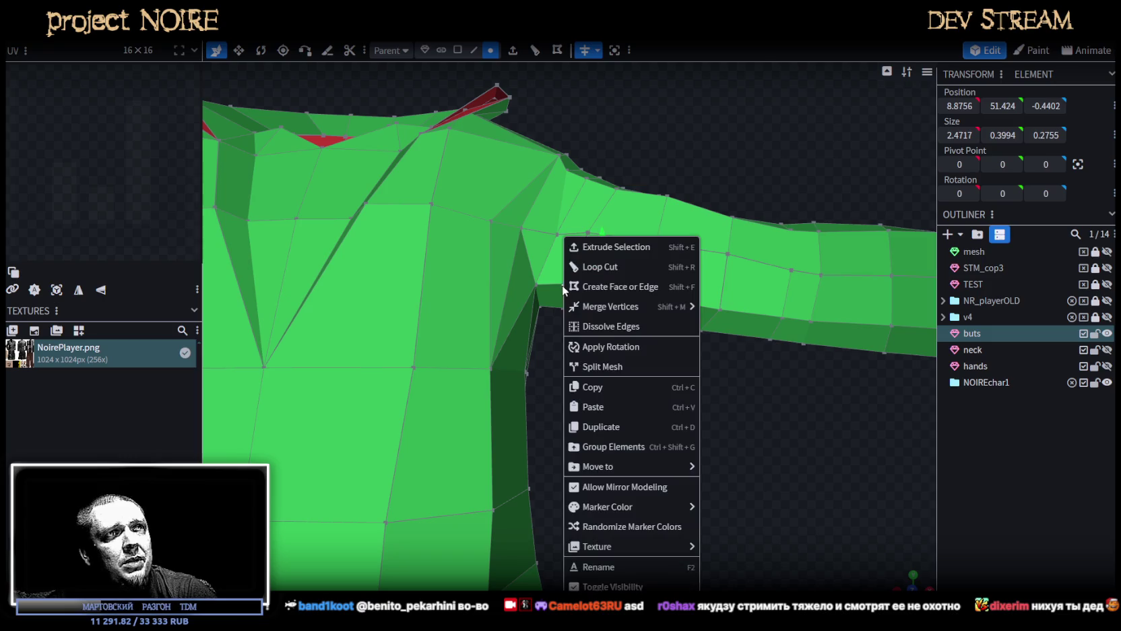
{"action": "left_click", "coordinate": [714, 308]}
{"action": "left_click_drag", "start_coordinate": [712, 306], "coordinate": [686, 204]}
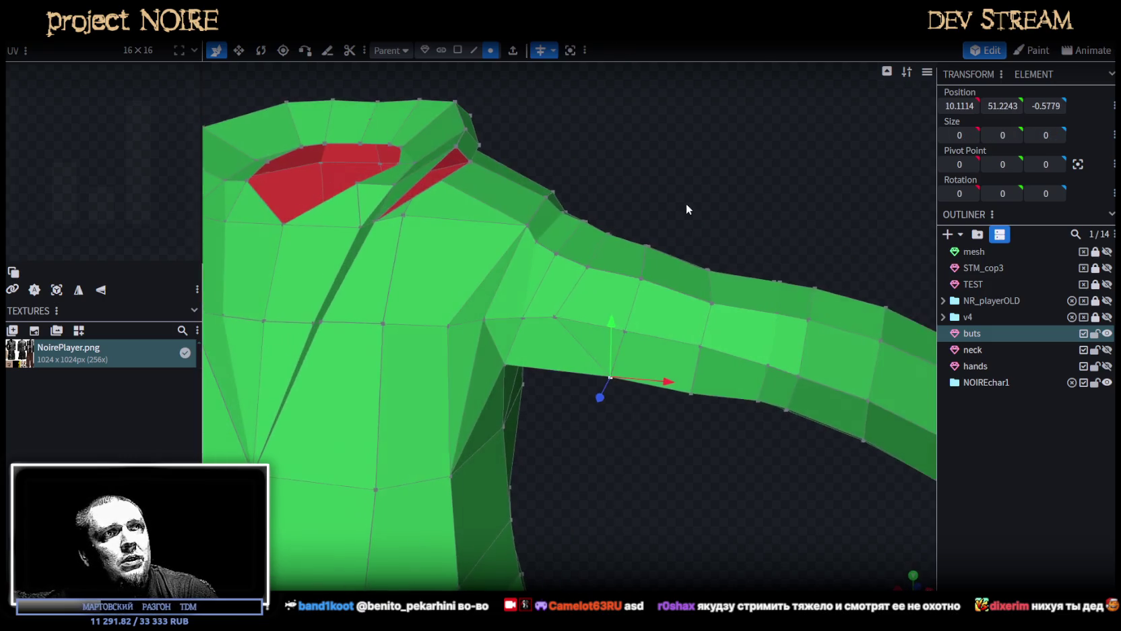
{"action": "left_click", "coordinate": [554, 317], "text": "shift"}
{"action": "right_click", "coordinate": [553, 318]}
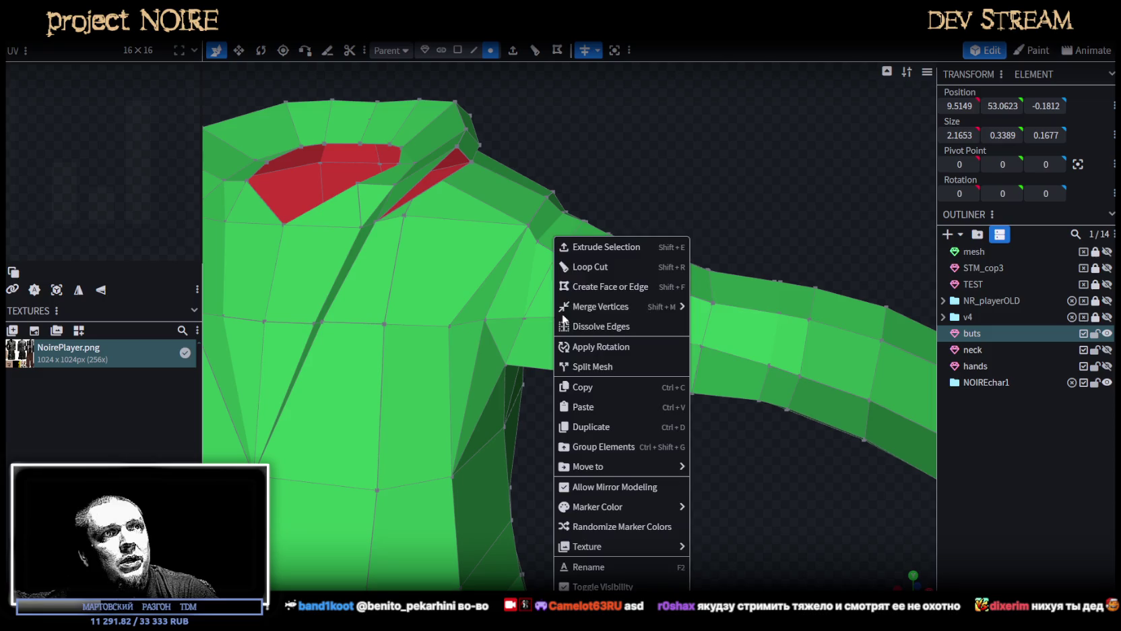
{"action": "left_click", "coordinate": [714, 308]}
{"action": "mouse_move", "coordinate": [714, 308]}
{"action": "left_mouse_down"}
{"action": "mouse_move", "coordinate": [740, 239]}
{"action": "mouse_move", "coordinate": [604, 335]}
{"action": "left_mouse_up"}
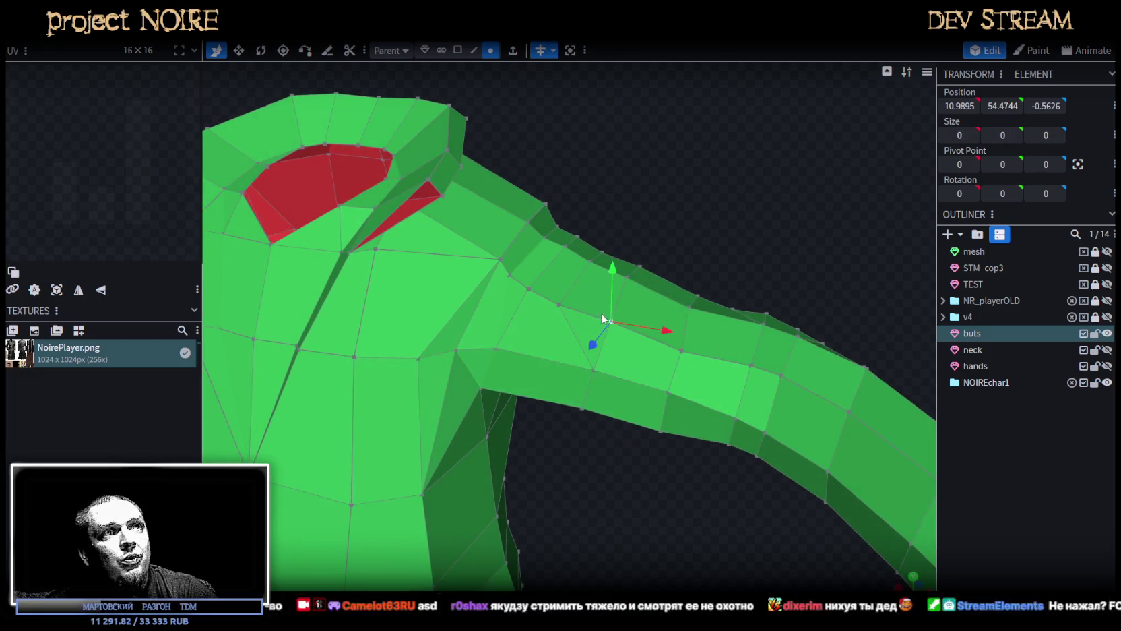
{"action": "left_click", "coordinate": [556, 305], "text": "shift"}
{"action": "right_click", "coordinate": [556, 306]}
{"action": "left_click", "coordinate": [714, 306]}
{"action": "left_click_drag", "start_coordinate": [713, 304], "coordinate": [642, 313]}
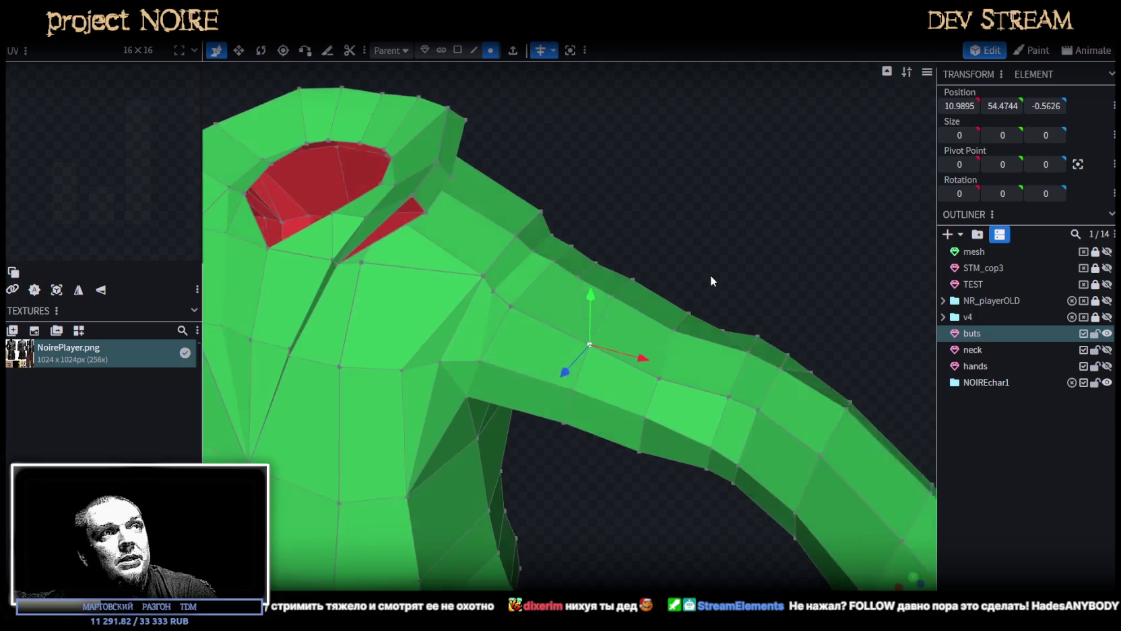
{"action": "left_click", "coordinate": [572, 304], "text": "shift"}
{"action": "right_click", "coordinate": [571, 304]}
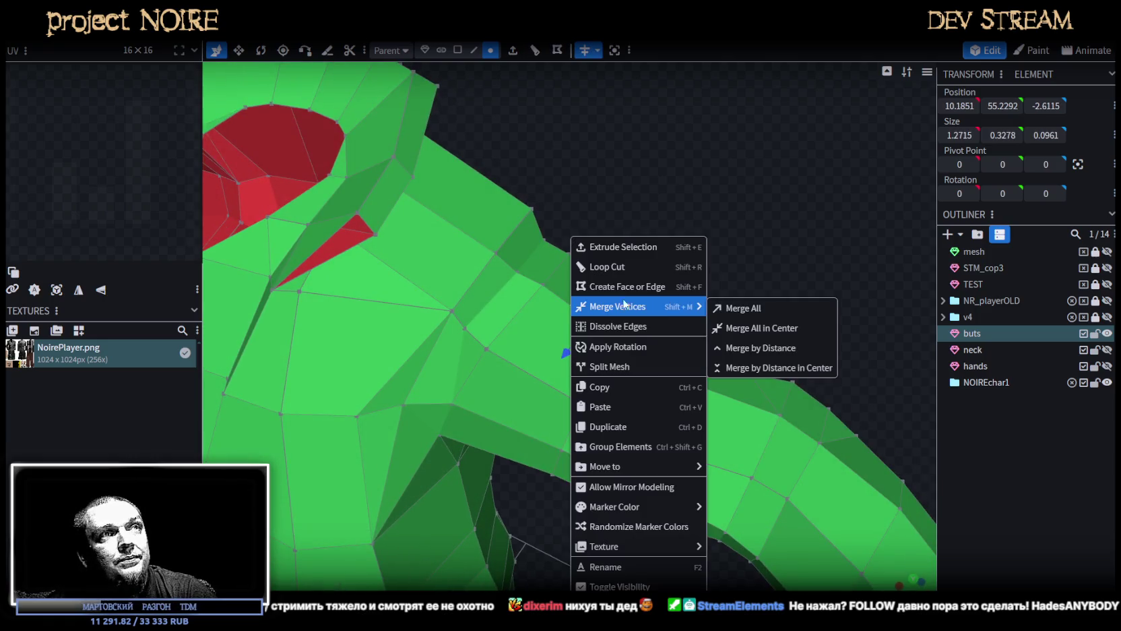
{"action": "left_click", "coordinate": [745, 306]}
{"action": "mouse_move", "coordinate": [745, 305]}
{"action": "left_mouse_down"}
{"action": "mouse_move", "coordinate": [709, 286]}
{"action": "mouse_move", "coordinate": [609, 342]}
{"action": "left_mouse_up"}
Merge four more doubled vertex pairs along the upper sleeve.
{"action": "left_click", "coordinate": [611, 339]}
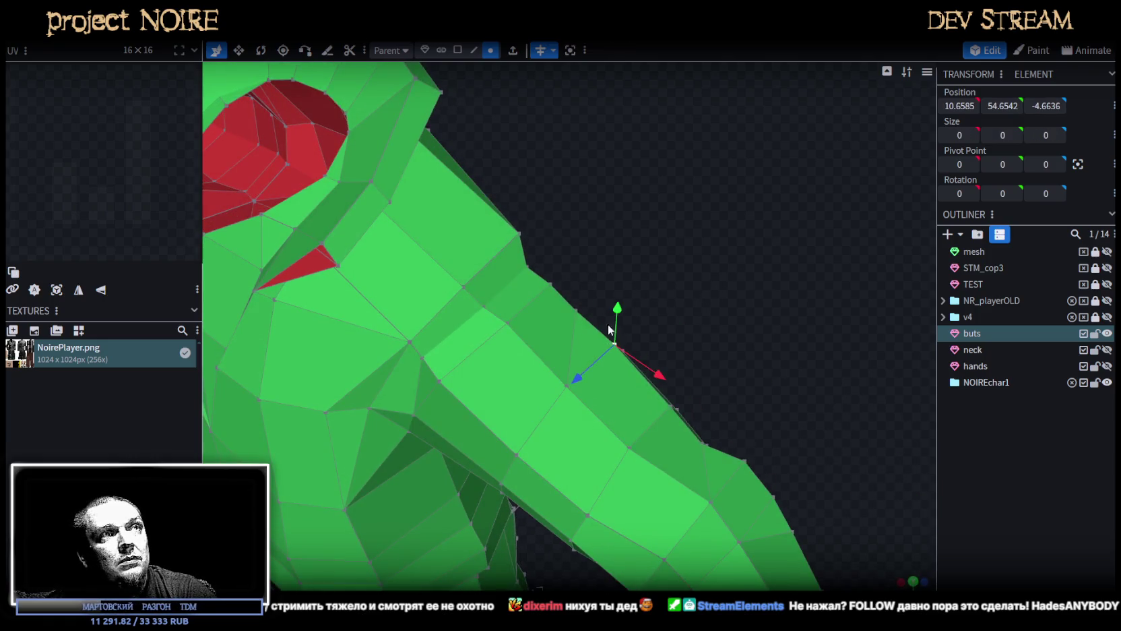
{"action": "left_click", "coordinate": [574, 309], "text": "shift"}
{"action": "right_click", "coordinate": [574, 309]}
{"action": "left_click", "coordinate": [744, 306]}
{"action": "mouse_move", "coordinate": [745, 307]}
{"action": "left_mouse_down"}
{"action": "mouse_move", "coordinate": [630, 319]}
{"action": "mouse_move", "coordinate": [648, 420]}
{"action": "mouse_move", "coordinate": [465, 488]}
{"action": "mouse_move", "coordinate": [400, 392]}
{"action": "mouse_move", "coordinate": [507, 231]}
{"action": "left_mouse_up"}
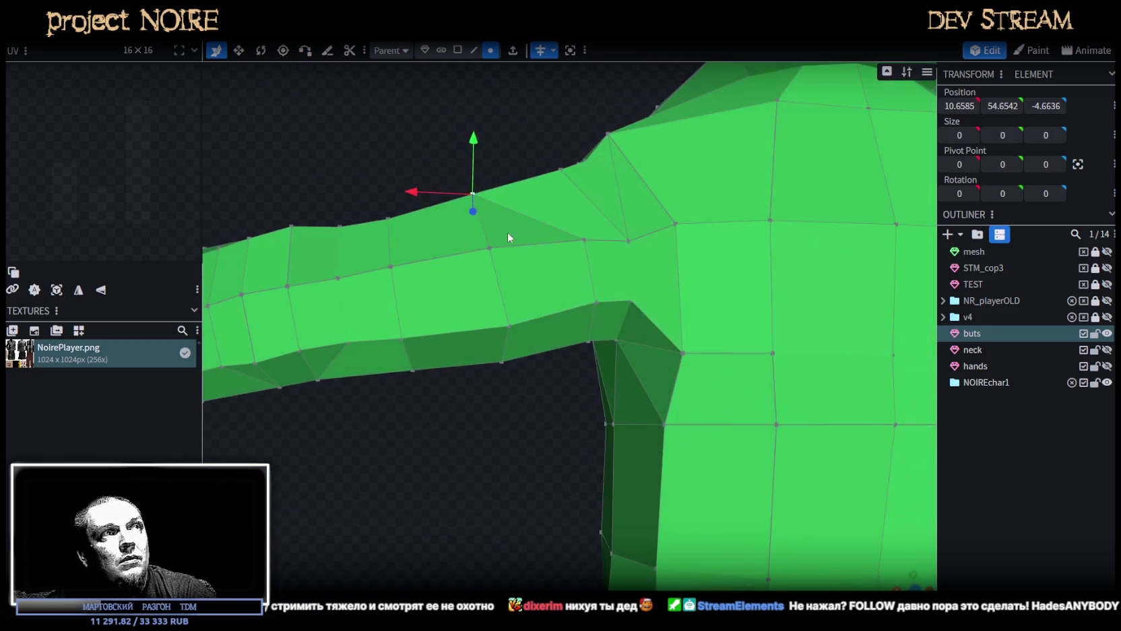
{"action": "left_click", "coordinate": [584, 240], "text": "shift"}
{"action": "right_click", "coordinate": [582, 238]}
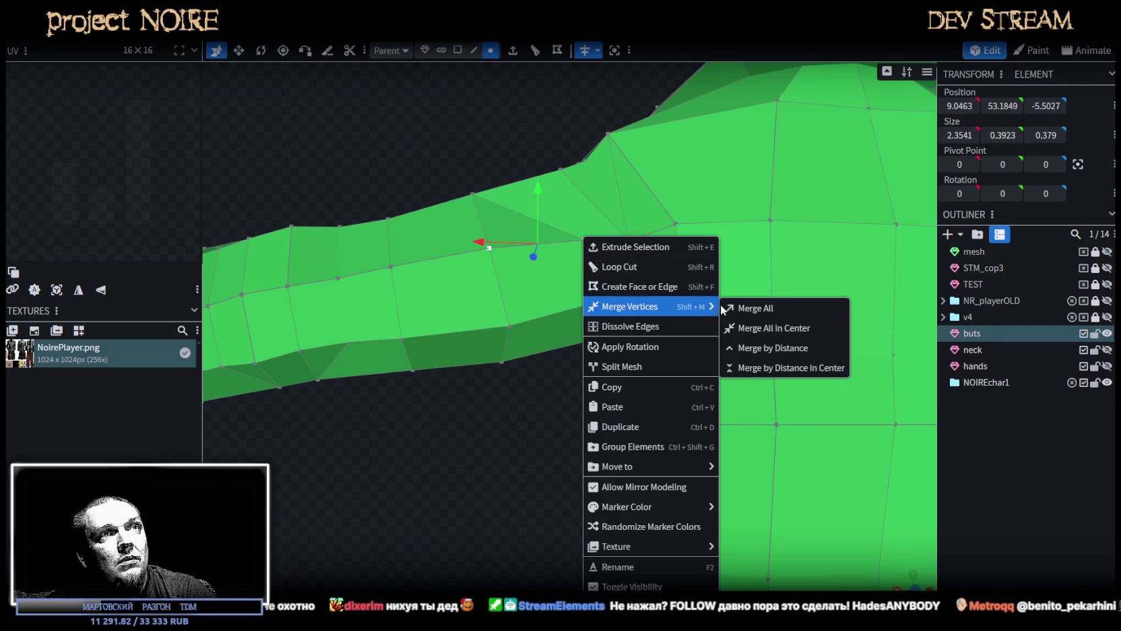
{"action": "left_click", "coordinate": [747, 308]}
{"action": "left_click_drag", "start_coordinate": [511, 429], "coordinate": [511, 307]}
{"action": "left_click", "coordinate": [509, 312]}
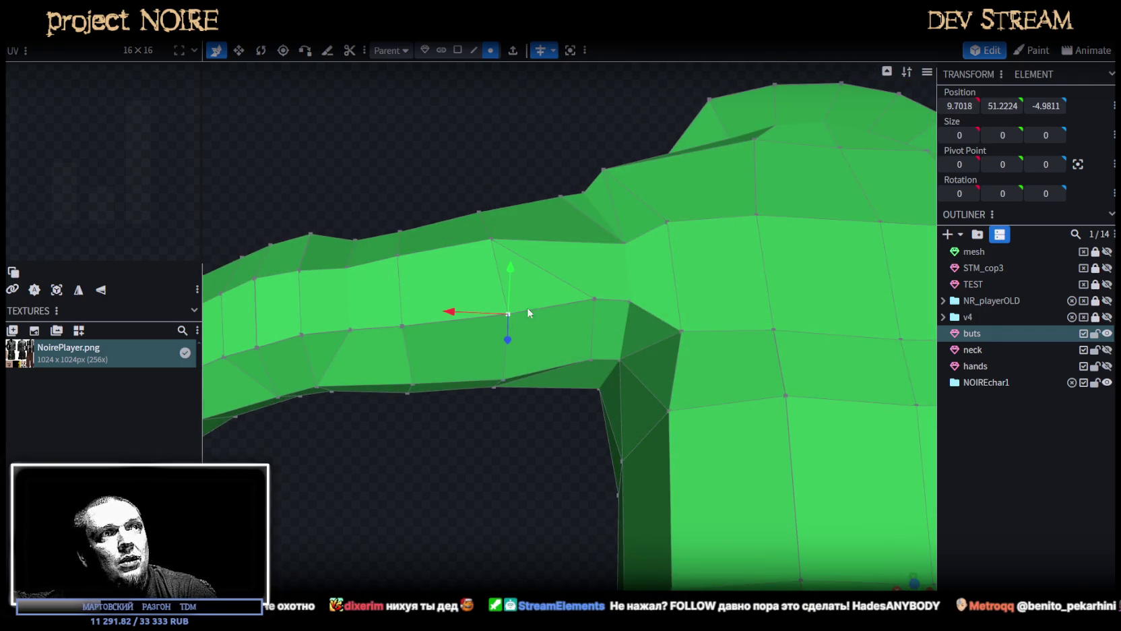
{"action": "left_click", "coordinate": [594, 298], "text": "shift"}
{"action": "right_click", "coordinate": [594, 298]}
{"action": "left_click", "coordinate": [749, 307]}
{"action": "left_click_drag", "start_coordinate": [494, 469], "coordinate": [490, 384]}
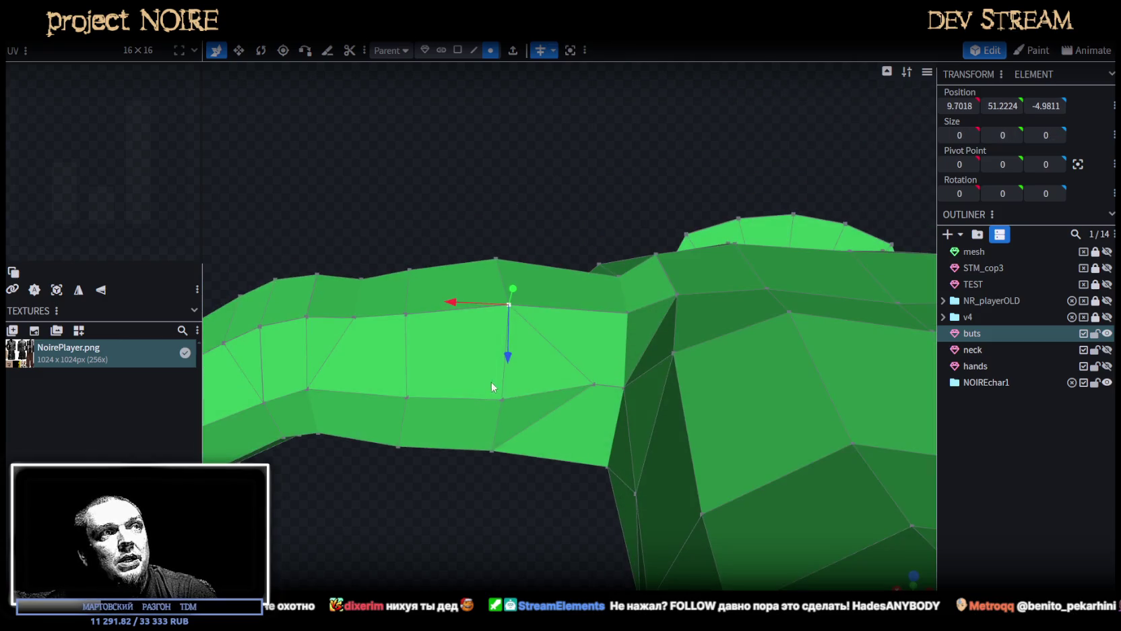
{"action": "left_click", "coordinate": [595, 382], "text": "shift"}
{"action": "right_click", "coordinate": [595, 381]}
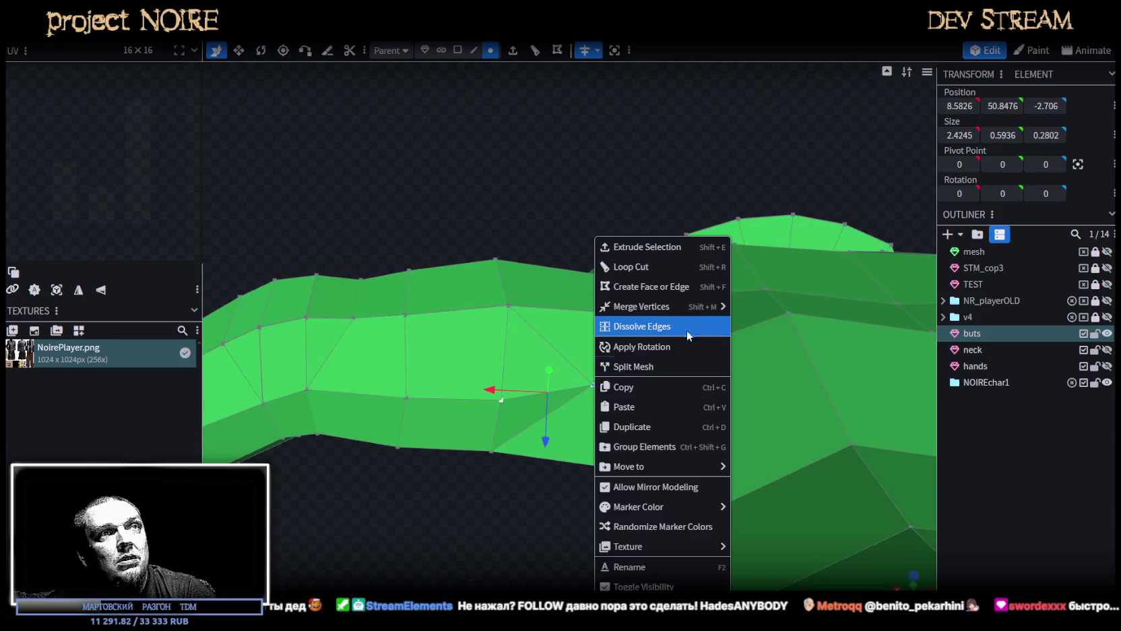
{"action": "left_click", "coordinate": [747, 307]}
{"action": "mouse_move", "coordinate": [549, 467]}
{"action": "left_mouse_down"}
{"action": "mouse_move", "coordinate": [660, 529]}
{"action": "mouse_move", "coordinate": [573, 480]}
{"action": "mouse_move", "coordinate": [606, 512]}
{"action": "mouse_move", "coordinate": [563, 523]}
{"action": "mouse_move", "coordinate": [573, 499]}
{"action": "left_mouse_up"}
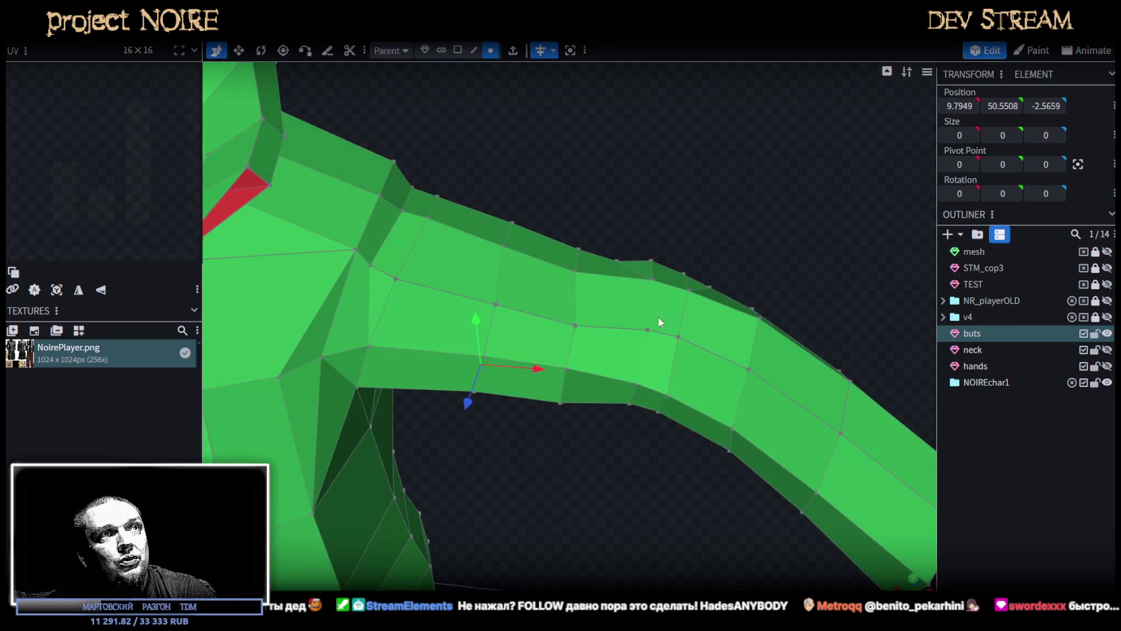
Merge four stray vertex pairs along the sleeve with Merge All.
{"action": "right_click", "coordinate": [576, 326]}
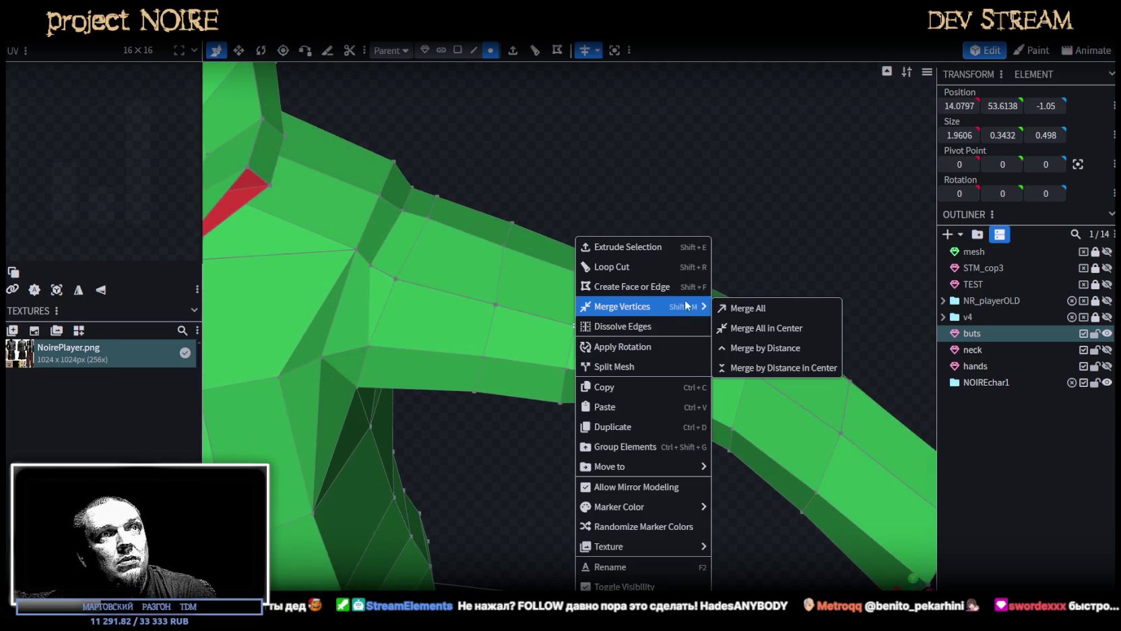
{"action": "left_click", "coordinate": [741, 308]}
{"action": "left_click", "coordinate": [641, 303]}
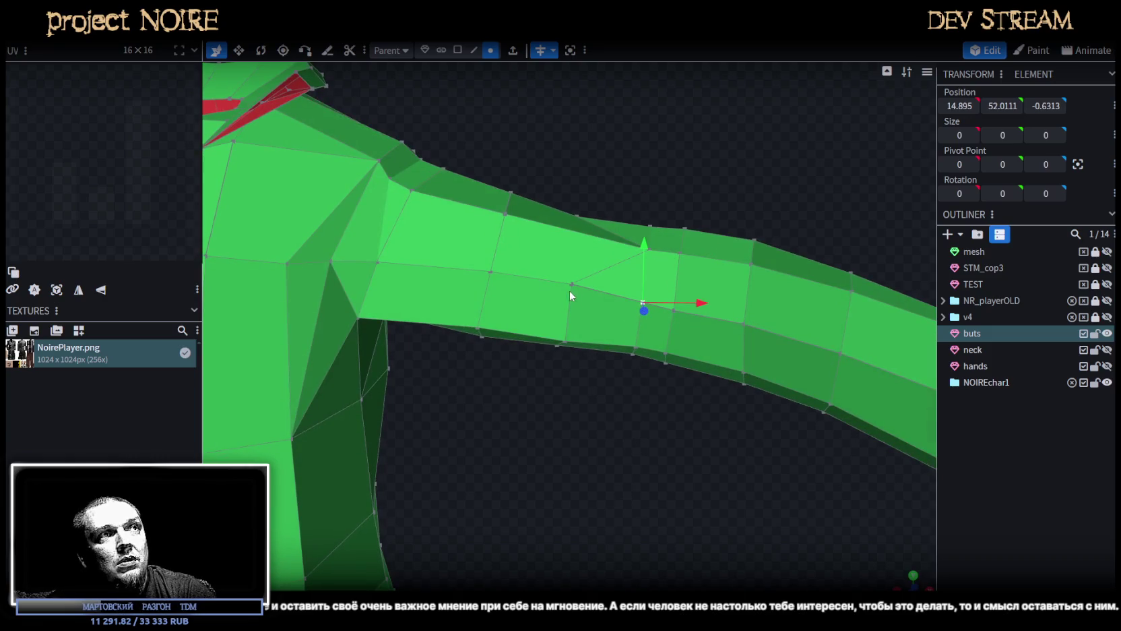
{"action": "left_click", "coordinate": [569, 290], "text": "shift"}
{"action": "right_click", "coordinate": [574, 283]}
{"action": "left_click", "coordinate": [745, 308]}
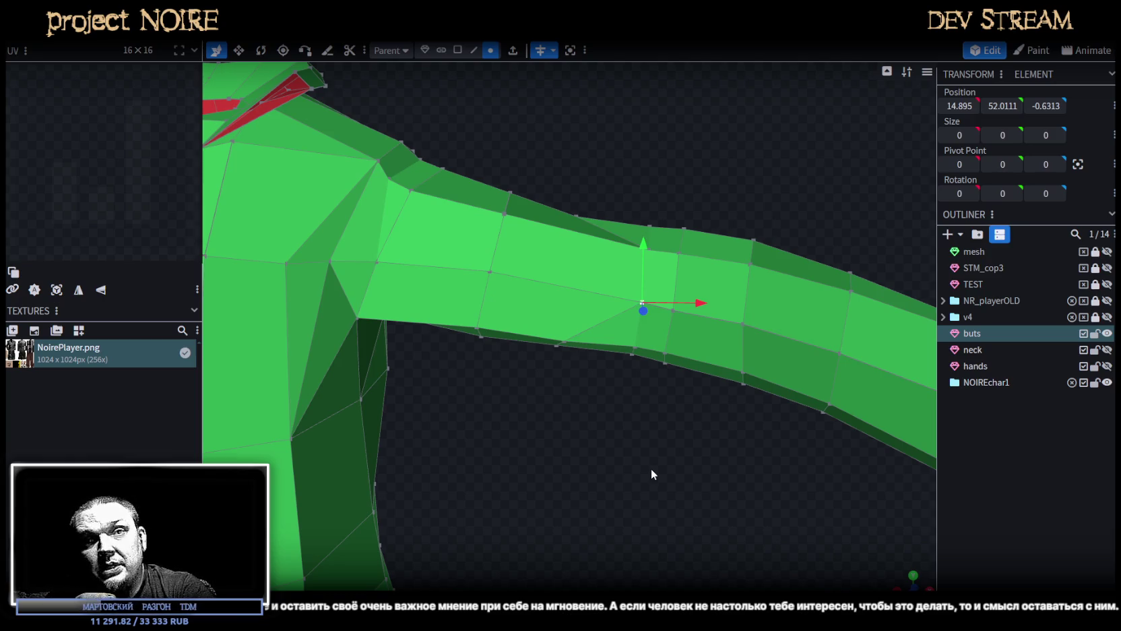
{"action": "mouse_move", "coordinate": [720, 477]}
{"action": "left_mouse_down"}
{"action": "mouse_move", "coordinate": [663, 476]}
{"action": "mouse_move", "coordinate": [670, 453]}
{"action": "mouse_move", "coordinate": [633, 497]}
{"action": "mouse_move", "coordinate": [699, 344]}
{"action": "left_mouse_up"}
{"action": "left_click", "coordinate": [678, 361]}
{"action": "left_click", "coordinate": [565, 343], "text": "shift"}
{"action": "right_click", "coordinate": [564, 344]}
{"action": "mouse_move", "coordinate": [609, 307]}
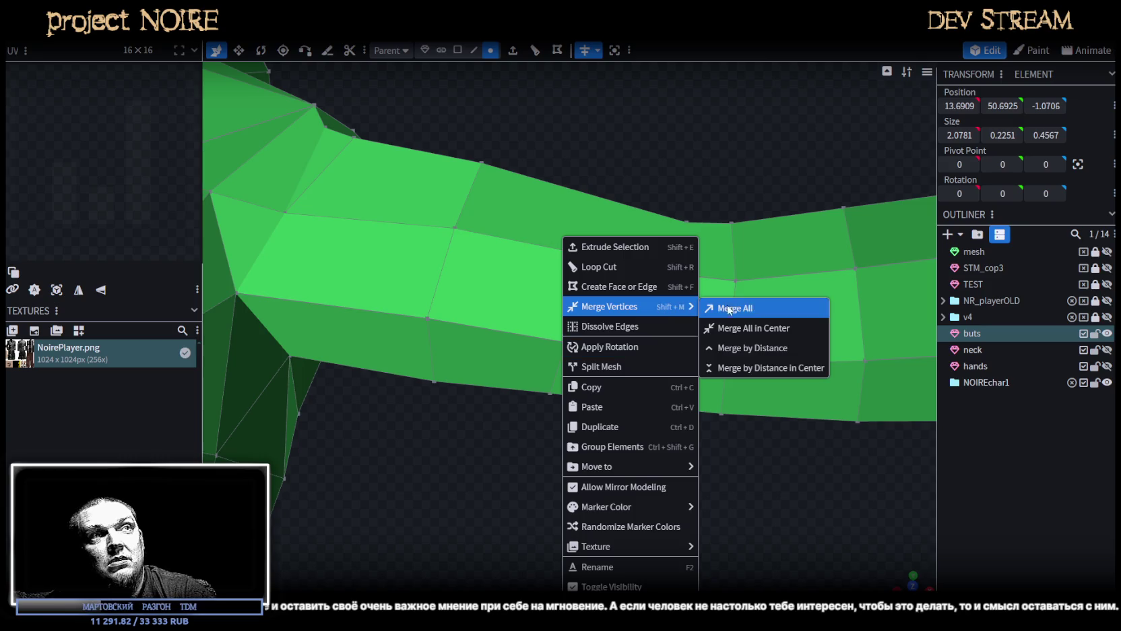
{"action": "left_click", "coordinate": [744, 314]}
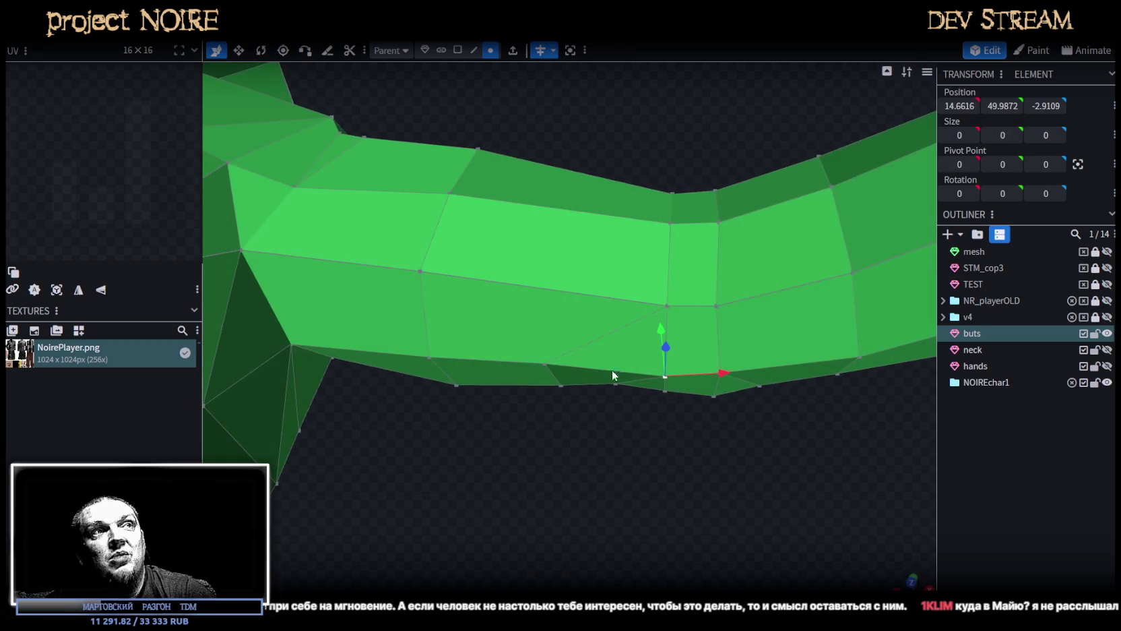
{"action": "right_click", "coordinate": [545, 363]}
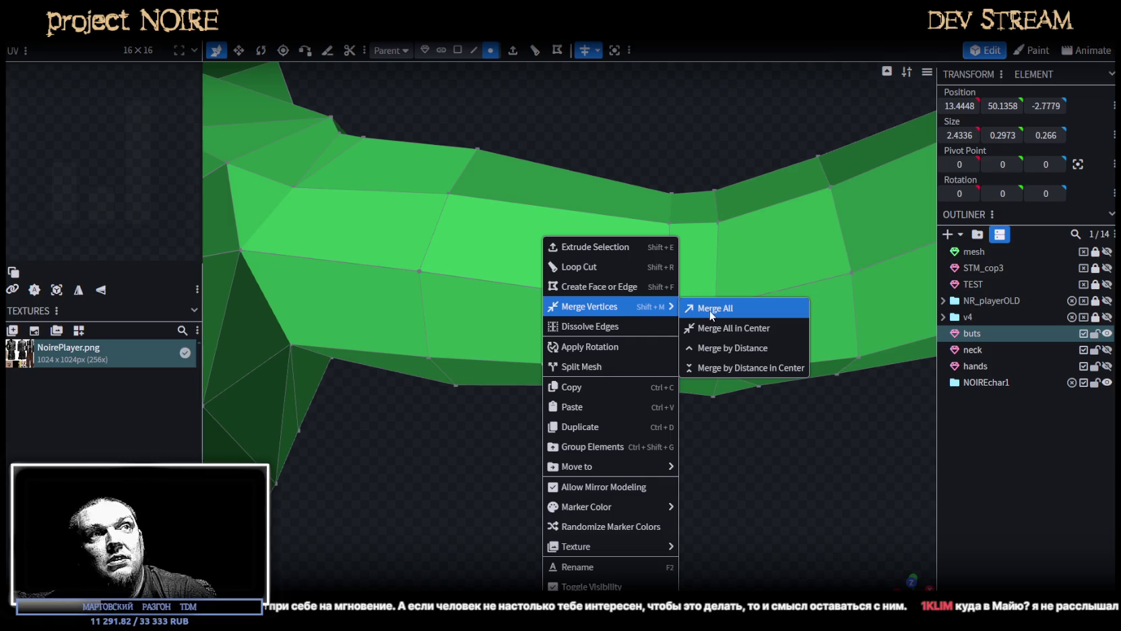
{"action": "left_click", "coordinate": [711, 311]}
Merge the remaining sleeve vertex pairs toward the cuff and save as NoireNPC.bbmodel.
{"action": "mouse_move", "coordinate": [685, 493]}
{"action": "left_mouse_down"}
{"action": "mouse_move", "coordinate": [418, 514]}
{"action": "mouse_move", "coordinate": [399, 533]}
{"action": "mouse_move", "coordinate": [541, 526]}
{"action": "mouse_move", "coordinate": [561, 484]}
{"action": "mouse_move", "coordinate": [560, 520]}
{"action": "mouse_move", "coordinate": [572, 518]}
{"action": "left_mouse_up"}
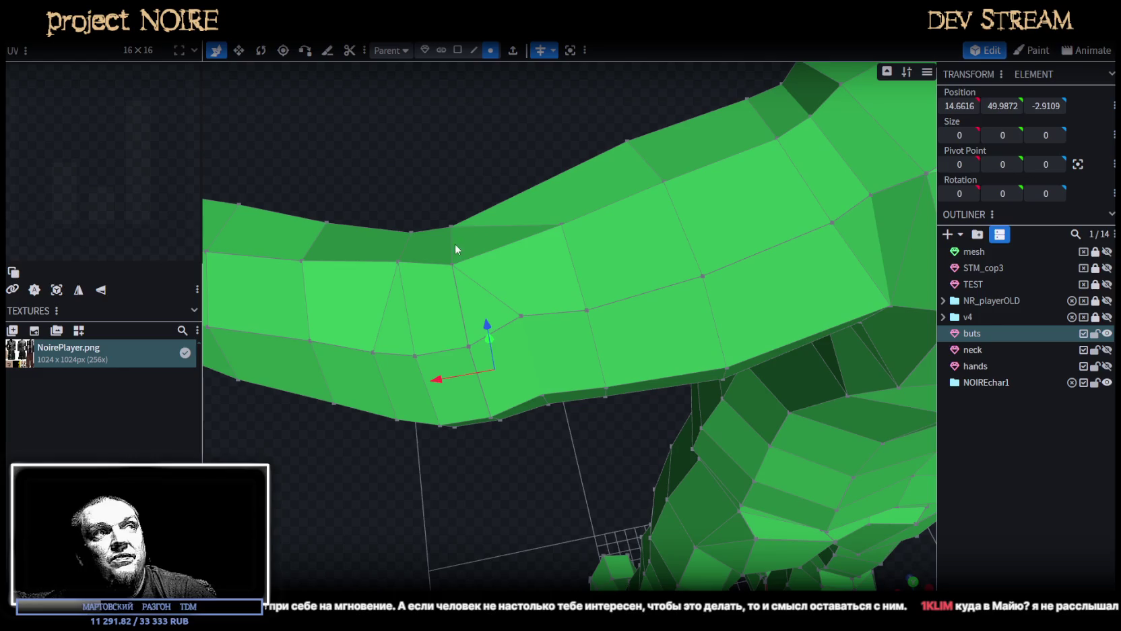
{"action": "left_click", "coordinate": [459, 262]}
{"action": "left_click", "coordinate": [562, 225], "text": "shift"}
{"action": "right_click", "coordinate": [562, 225]}
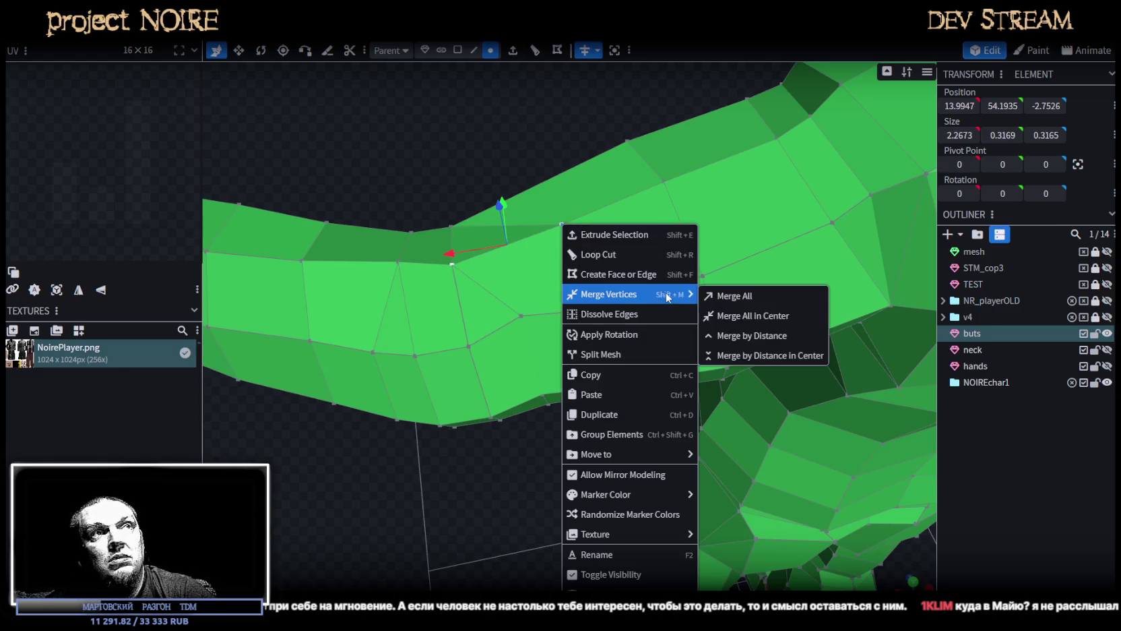
{"action": "left_click", "coordinate": [723, 296]}
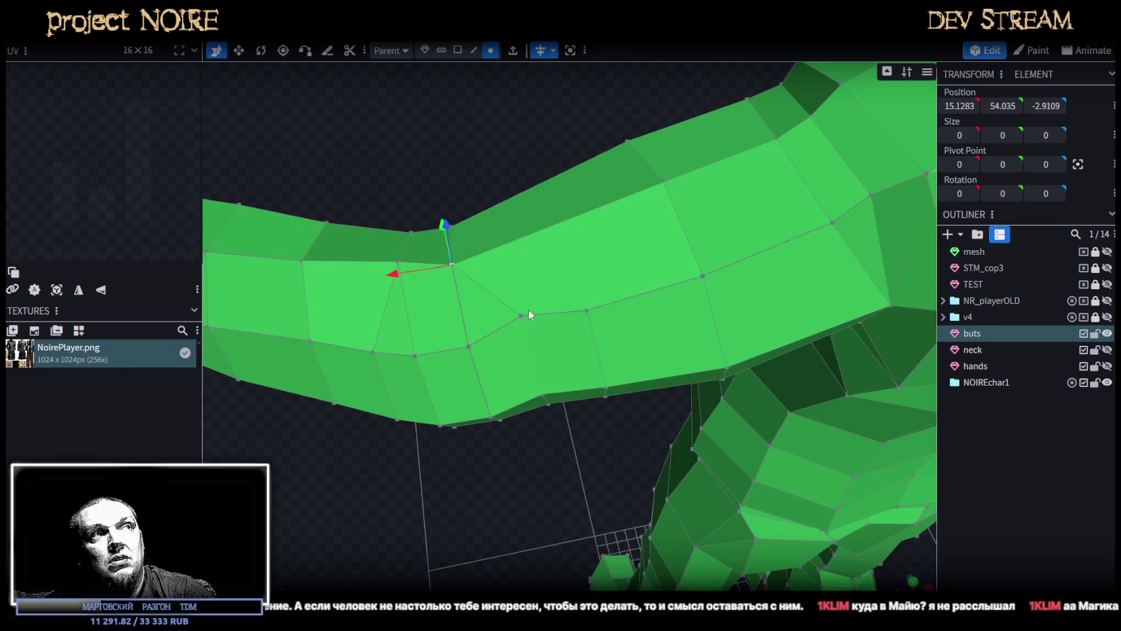
{"action": "left_click", "coordinate": [584, 312], "text": "shift"}
{"action": "right_click", "coordinate": [584, 312]}
{"action": "left_click", "coordinate": [736, 312]}
{"action": "left_click_drag", "start_coordinate": [547, 494], "coordinate": [540, 379]}
{"action": "left_click", "coordinate": [534, 369]}
{"action": "left_click", "coordinate": [600, 357], "text": "shift"}
{"action": "right_click", "coordinate": [598, 356]}
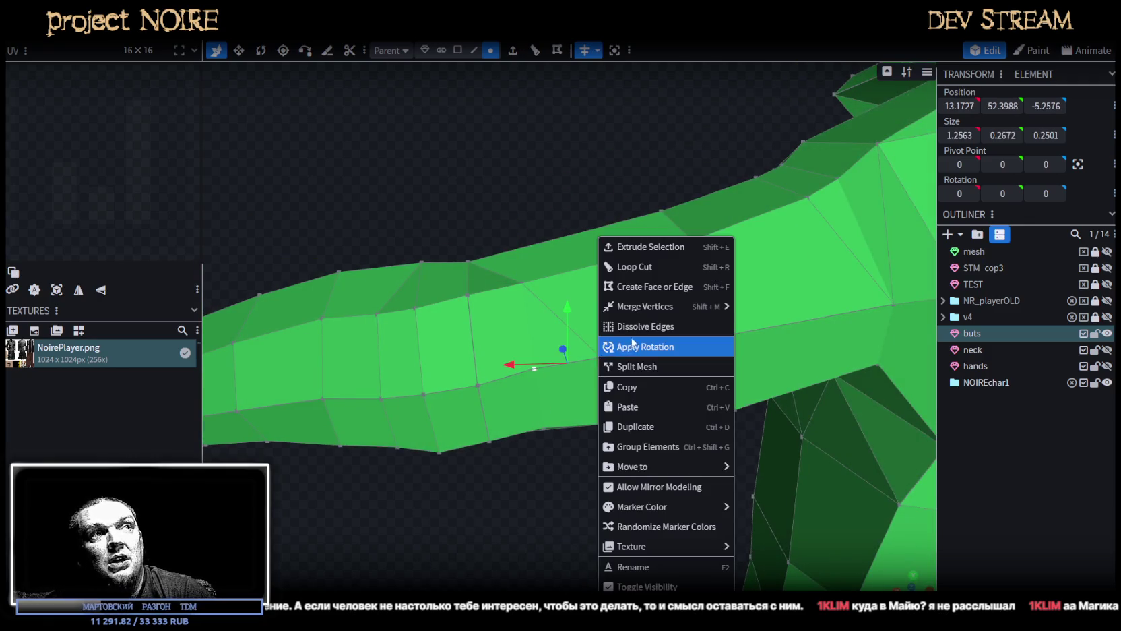
{"action": "mouse_move", "coordinate": [648, 306]}
{"action": "left_click", "coordinate": [758, 308]}
{"action": "left_click_drag", "start_coordinate": [668, 433], "coordinate": [554, 384]}
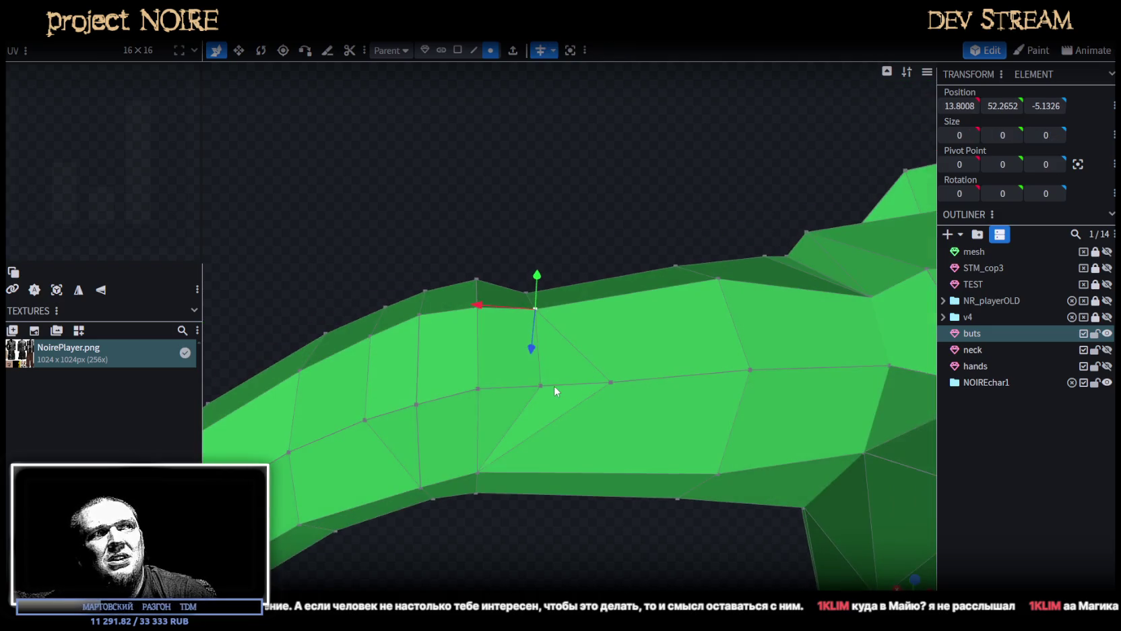
{"action": "left_click", "coordinate": [610, 383], "text": "shift"}
{"action": "right_click", "coordinate": [611, 386]}
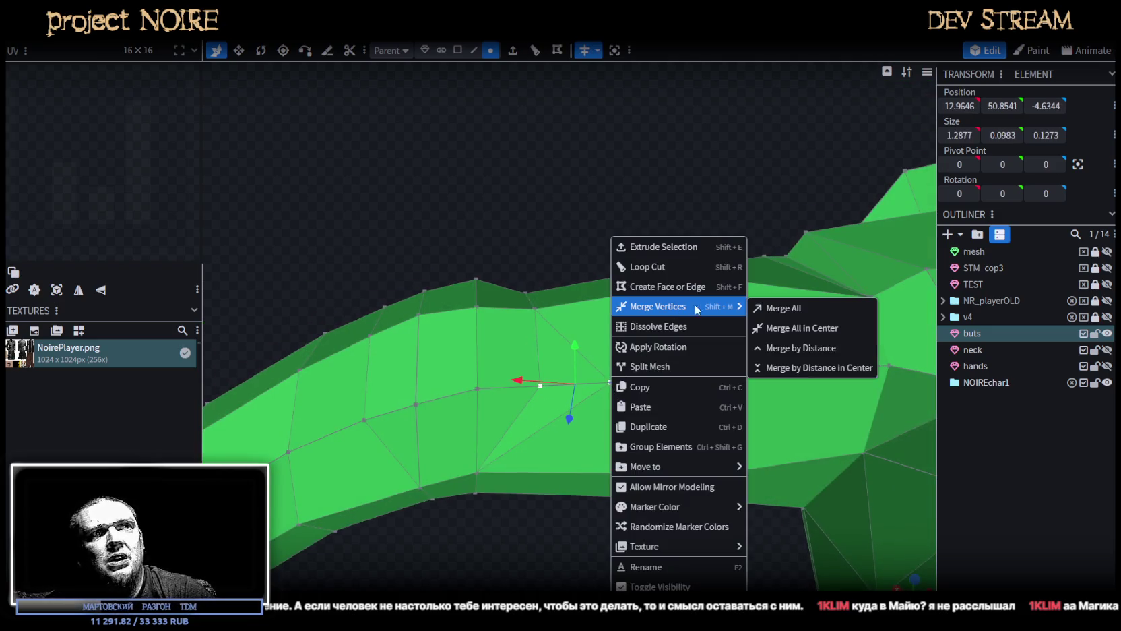
{"action": "left_click", "coordinate": [768, 310]}
{"action": "mouse_move", "coordinate": [480, 487]}
{"action": "left_mouse_down"}
{"action": "mouse_move", "coordinate": [564, 531]}
{"action": "mouse_move", "coordinate": [732, 554]}
{"action": "mouse_move", "coordinate": [628, 497]}
{"action": "mouse_move", "coordinate": [618, 510]}
{"action": "mouse_move", "coordinate": [641, 515]}
{"action": "mouse_move", "coordinate": [654, 491]}
{"action": "mouse_move", "coordinate": [645, 440]}
{"action": "mouse_move", "coordinate": [663, 457]}
{"action": "mouse_move", "coordinate": [655, 518]}
{"action": "mouse_move", "coordinate": [526, 515]}
{"action": "mouse_move", "coordinate": [639, 545]}
{"action": "mouse_move", "coordinate": [641, 522]}
{"action": "mouse_move", "coordinate": [608, 520]}
{"action": "mouse_move", "coordinate": [613, 361]}
{"action": "left_mouse_up"}
{"action": "key", "text": "ctrl+s"}
Box-select every vertex of the outstretched sleeve.
{"action": "mouse_move", "coordinate": [811, 470]}
{"action": "left_mouse_down", "text": "ctrl"}
{"action": "mouse_move", "coordinate": [499, 229]}
{"action": "mouse_move", "coordinate": [475, 484]}
{"action": "mouse_move", "coordinate": [392, 495]}
{"action": "mouse_move", "coordinate": [522, 451]}
{"action": "left_mouse_up", "text": "ctrl"}
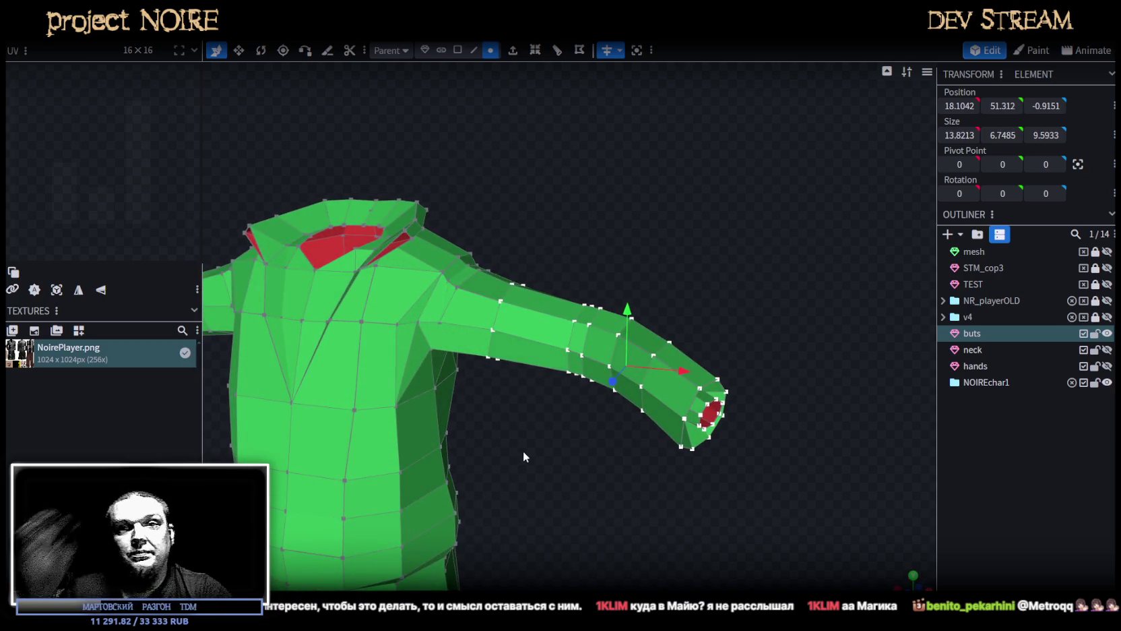
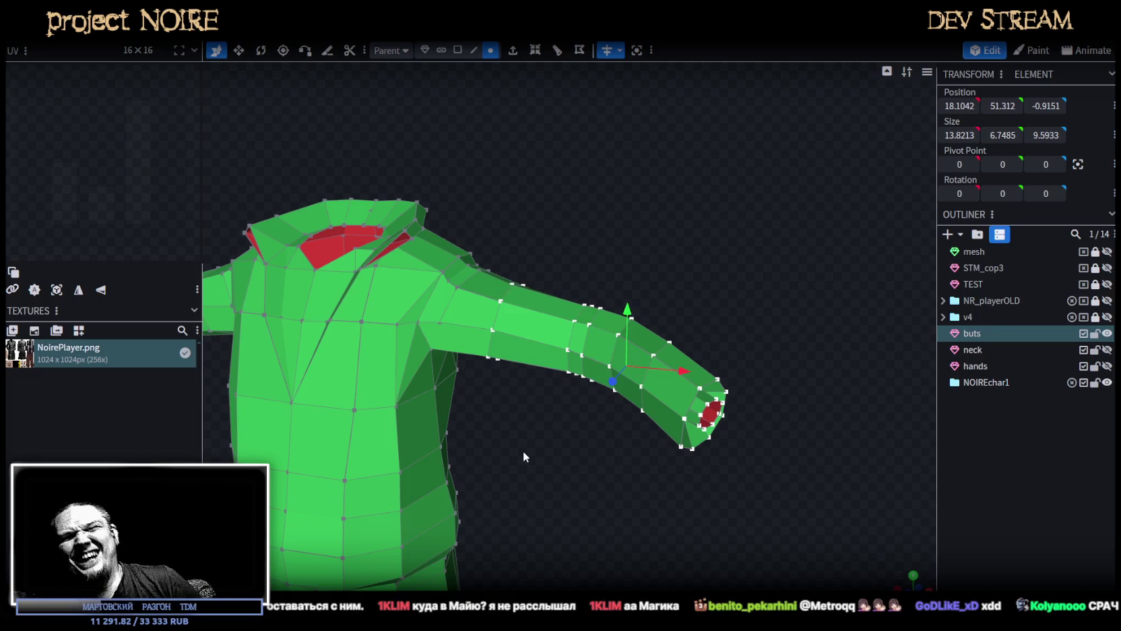
Flatten the selected sleeve edge loop by setting its Size X to 0.
{"action": "mouse_move", "coordinate": [587, 436]}
{"action": "left_mouse_down"}
{"action": "mouse_move", "coordinate": [605, 499]}
{"action": "mouse_move", "coordinate": [593, 565]}
{"action": "mouse_move", "coordinate": [574, 492]}
{"action": "mouse_move", "coordinate": [600, 510]}
{"action": "mouse_move", "coordinate": [560, 529]}
{"action": "mouse_move", "coordinate": [604, 568]}
{"action": "mouse_move", "coordinate": [593, 526]}
{"action": "mouse_move", "coordinate": [606, 402]}
{"action": "mouse_move", "coordinate": [610, 437]}
{"action": "mouse_move", "coordinate": [485, 248]}
{"action": "mouse_move", "coordinate": [475, 191]}
{"action": "mouse_move", "coordinate": [569, 205]}
{"action": "mouse_move", "coordinate": [425, 238]}
{"action": "mouse_move", "coordinate": [276, 152]}
{"action": "mouse_move", "coordinate": [411, 213]}
{"action": "left_mouse_up"}
{"action": "key", "text": "r"}
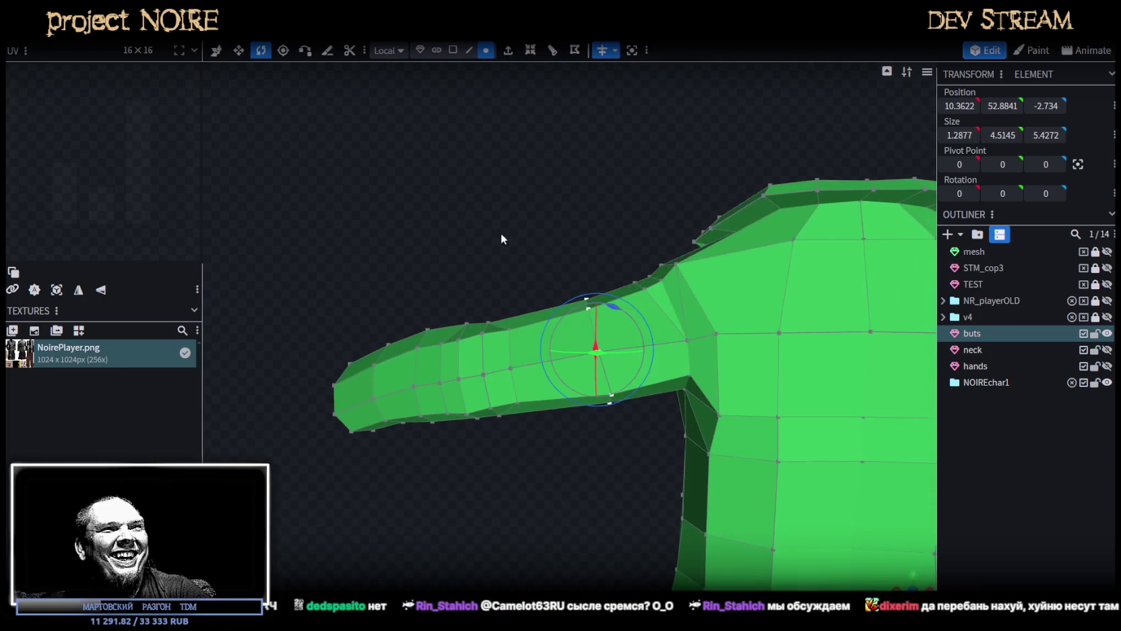
{"action": "mouse_move", "coordinate": [499, 226]}
{"action": "left_mouse_down"}
{"action": "mouse_move", "coordinate": [723, 266]}
{"action": "mouse_move", "coordinate": [877, 231]}
{"action": "mouse_move", "coordinate": [686, 197]}
{"action": "left_mouse_up"}
{"action": "left_click", "coordinate": [959, 134]}
{"action": "type", "text": "0"}
{"action": "key", "text": "Return"}
Tilt the sleeve vertex ring by -25 degrees and move it down.
{"action": "mouse_move", "coordinate": [667, 187]}
{"action": "left_mouse_down"}
{"action": "mouse_move", "coordinate": [485, 260]}
{"action": "mouse_move", "coordinate": [281, 196]}
{"action": "mouse_move", "coordinate": [312, 191]}
{"action": "left_mouse_up"}
{"action": "mouse_move", "coordinate": [556, 362]}
{"action": "left_mouse_down"}
{"action": "mouse_move", "coordinate": [495, 259]}
{"action": "mouse_move", "coordinate": [554, 314]}
{"action": "mouse_move", "coordinate": [539, 313]}
{"action": "mouse_move", "coordinate": [555, 179]}
{"action": "mouse_move", "coordinate": [563, 196]}
{"action": "left_mouse_up"}
{"action": "key", "text": "v"}
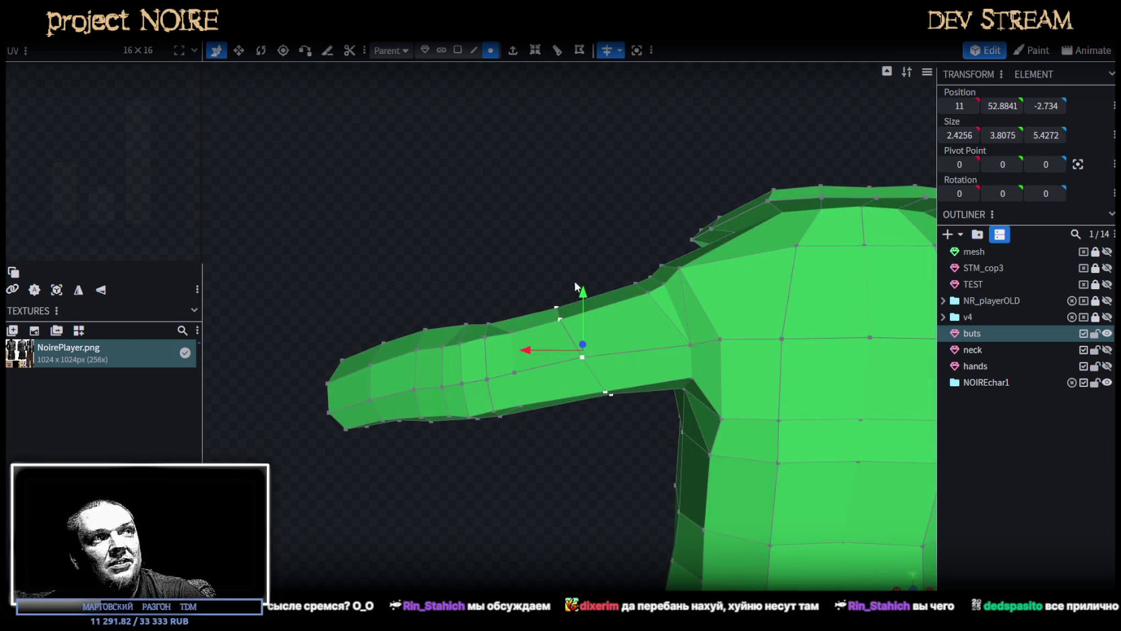
{"action": "mouse_move", "coordinate": [585, 292]}
{"action": "left_mouse_down"}
{"action": "mouse_move", "coordinate": [596, 334]}
{"action": "mouse_move", "coordinate": [549, 287]}
{"action": "left_mouse_up"}
Rotate the forearm vertices to bend the forearm downward, then lower them.
{"action": "mouse_move", "coordinate": [375, 253]}
{"action": "left_mouse_down"}
{"action": "mouse_move", "coordinate": [692, 274]}
{"action": "mouse_move", "coordinate": [680, 289]}
{"action": "mouse_move", "coordinate": [809, 264]}
{"action": "mouse_move", "coordinate": [867, 385]}
{"action": "mouse_move", "coordinate": [837, 236]}
{"action": "mouse_move", "coordinate": [864, 388]}
{"action": "mouse_move", "coordinate": [617, 161]}
{"action": "mouse_move", "coordinate": [568, 143]}
{"action": "mouse_move", "coordinate": [633, 345]}
{"action": "mouse_move", "coordinate": [636, 176]}
{"action": "mouse_move", "coordinate": [637, 243]}
{"action": "left_mouse_up"}
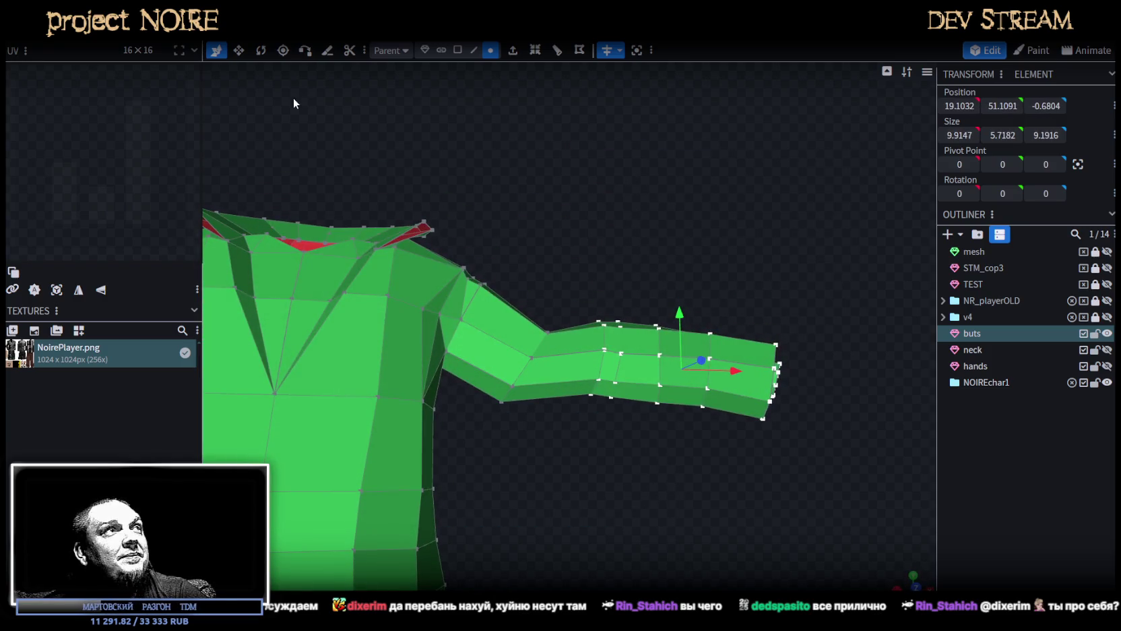
{"action": "left_click", "coordinate": [262, 51]}
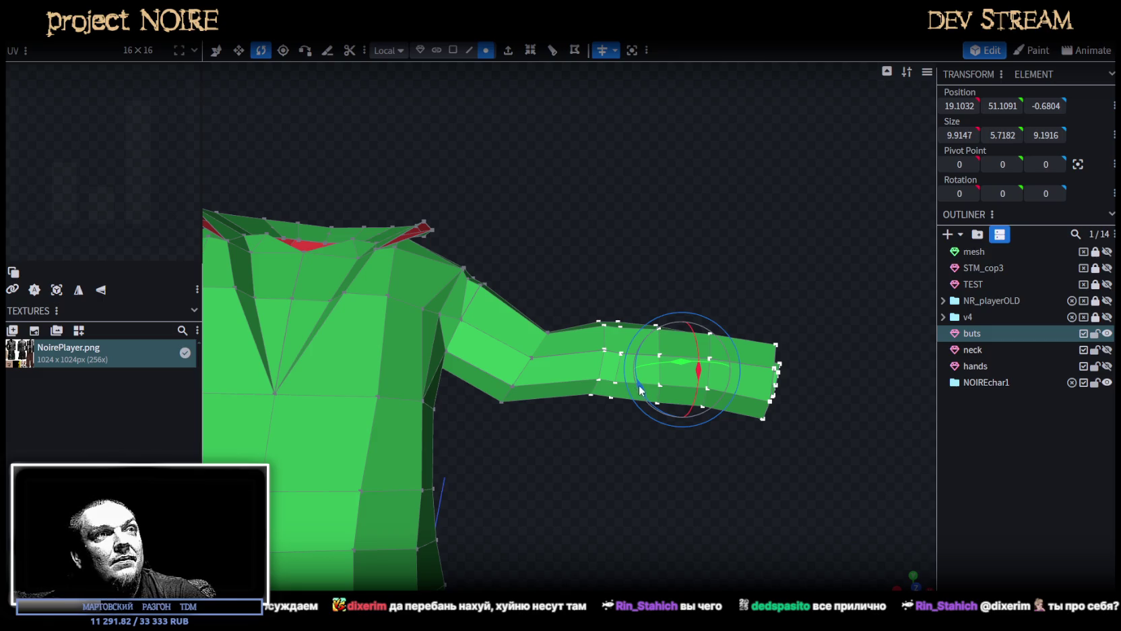
{"action": "left_click_drag", "start_coordinate": [640, 391], "coordinate": [615, 368]}
{"action": "key", "text": "v"}
{"action": "mouse_move", "coordinate": [681, 314]}
{"action": "left_mouse_down"}
{"action": "mouse_move", "coordinate": [680, 363]}
{"action": "mouse_move", "coordinate": [612, 367]}
{"action": "left_mouse_up"}
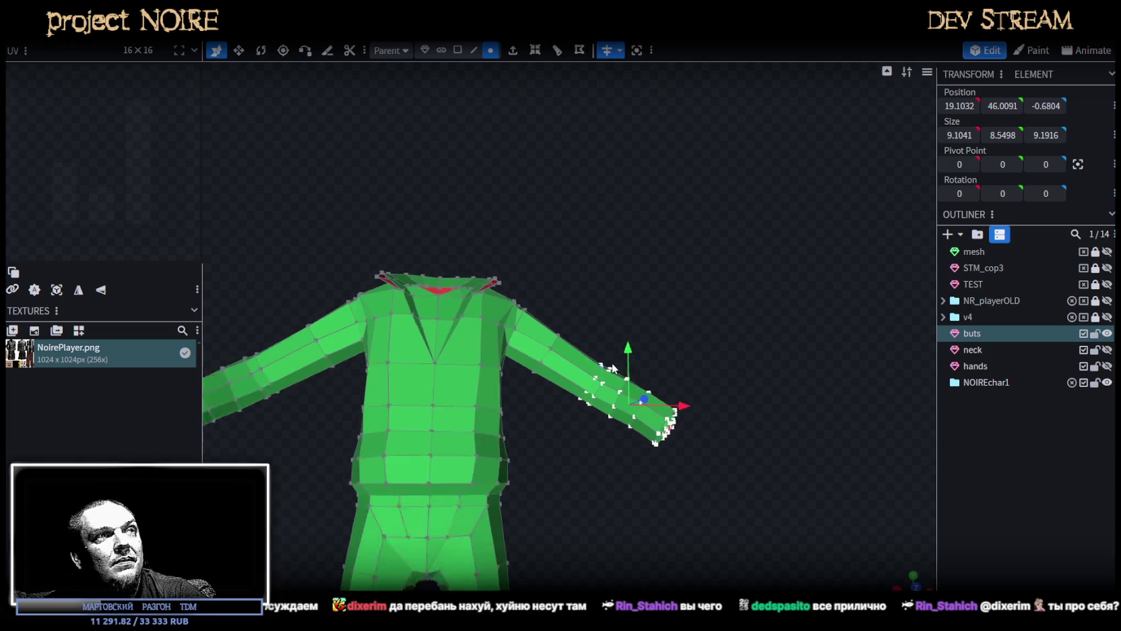
Select every vertex of the suit and move the whole mesh down.
{"action": "scroll", "coordinate": [611, 368], "scroll_direction": "down", "scroll_amount": 2}
{"action": "scroll", "coordinate": [599, 438], "scroll_direction": "down", "scroll_amount": 5}
{"action": "scroll", "coordinate": [633, 339], "scroll_direction": "up", "scroll_amount": 3}
{"action": "scroll", "coordinate": [625, 320], "scroll_direction": "down", "scroll_amount": 2}
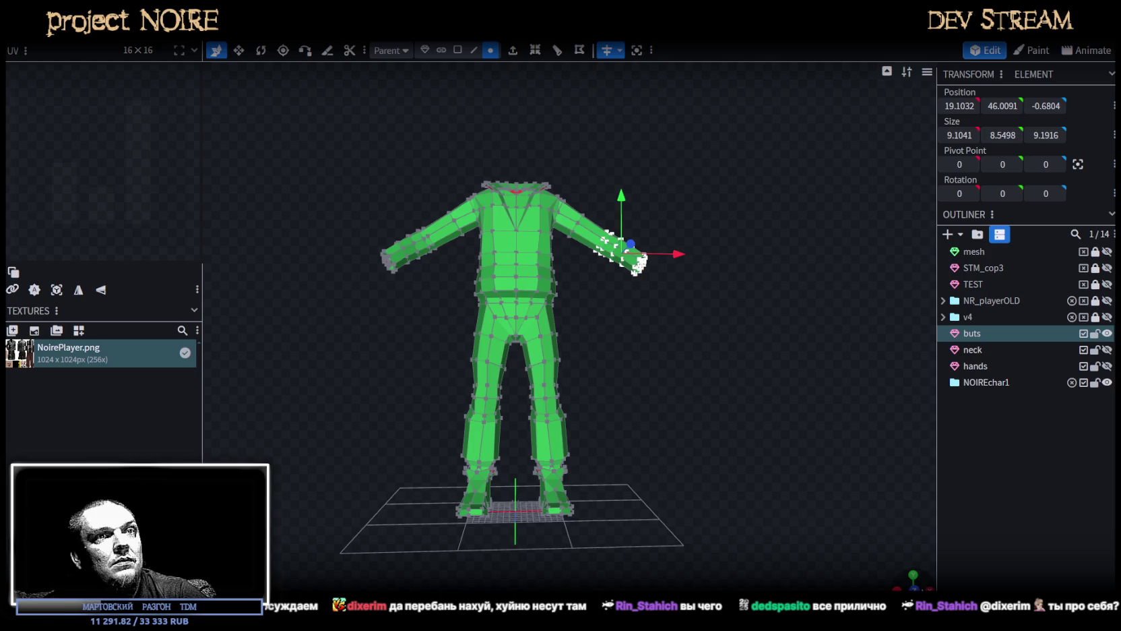
{"action": "scroll", "coordinate": [733, 471], "scroll_direction": "up", "scroll_amount": 5}
{"action": "scroll", "coordinate": [630, 407], "scroll_direction": "down", "scroll_amount": 3}
{"action": "scroll", "coordinate": [640, 398], "scroll_direction": "down", "scroll_amount": 3}
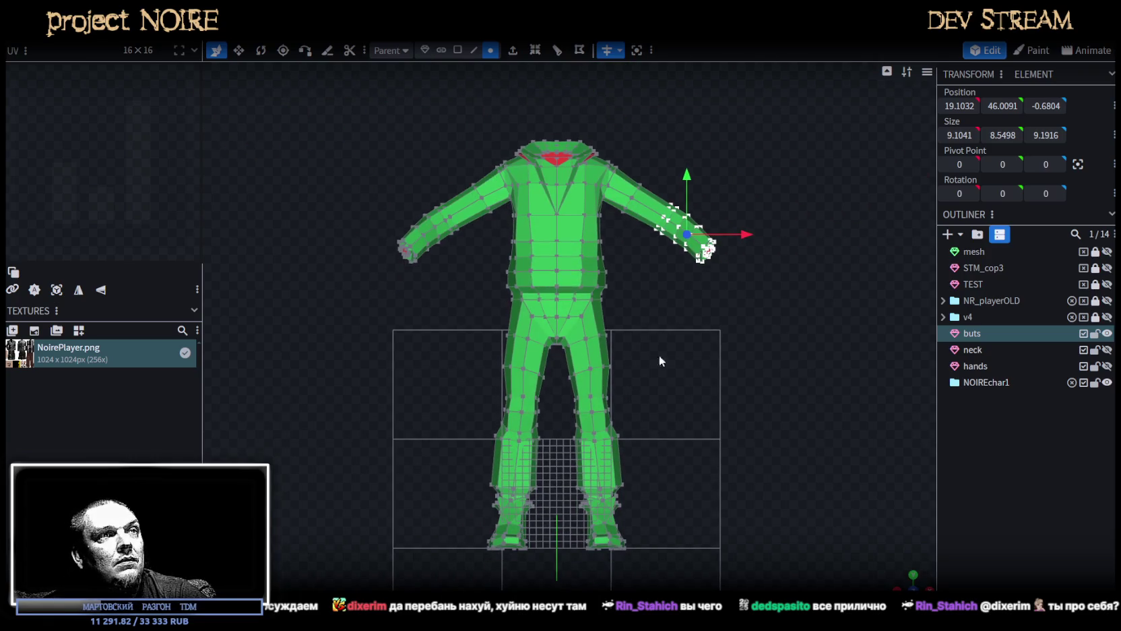
{"action": "left_click_drag", "start_coordinate": [327, 91], "coordinate": [808, 453]}
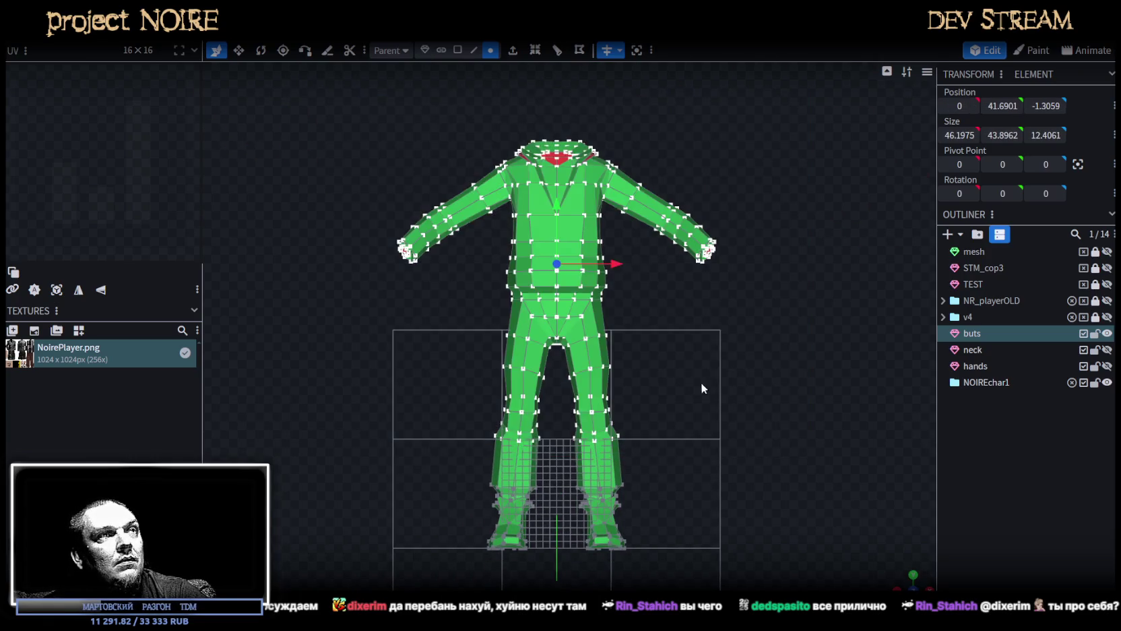
{"action": "scroll", "coordinate": [706, 385], "scroll_direction": "up", "scroll_amount": 2}
{"action": "left_click_drag", "start_coordinate": [553, 189], "coordinate": [568, 211]}
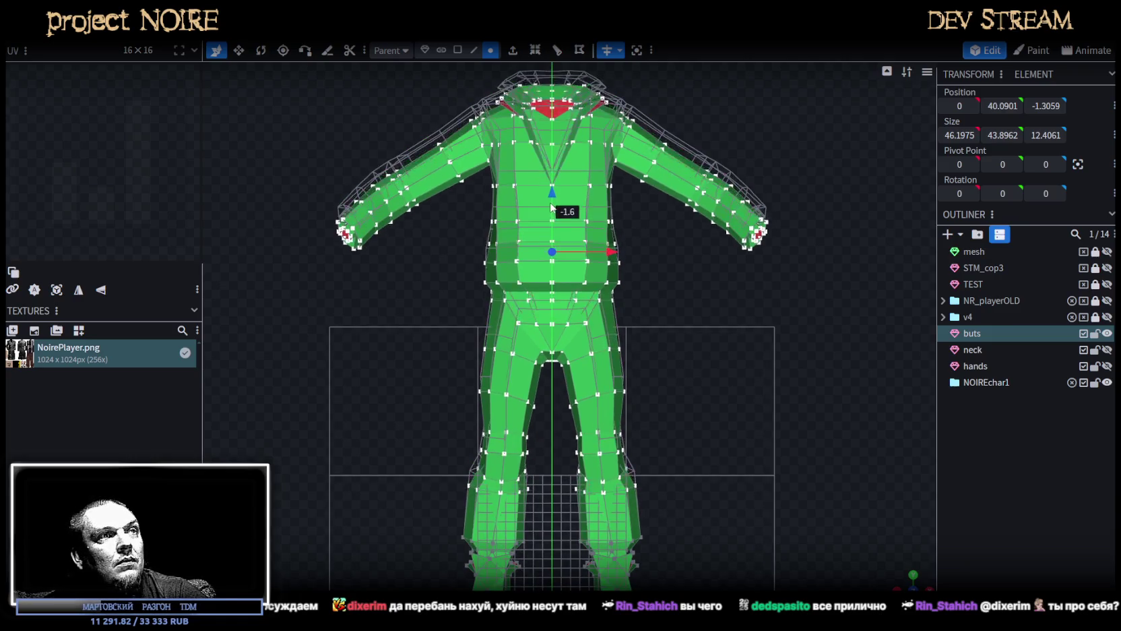
{"action": "scroll", "coordinate": [580, 270], "scroll_direction": "down", "scroll_amount": 2}
{"action": "scroll", "coordinate": [598, 303], "scroll_direction": "down", "scroll_amount": 1}
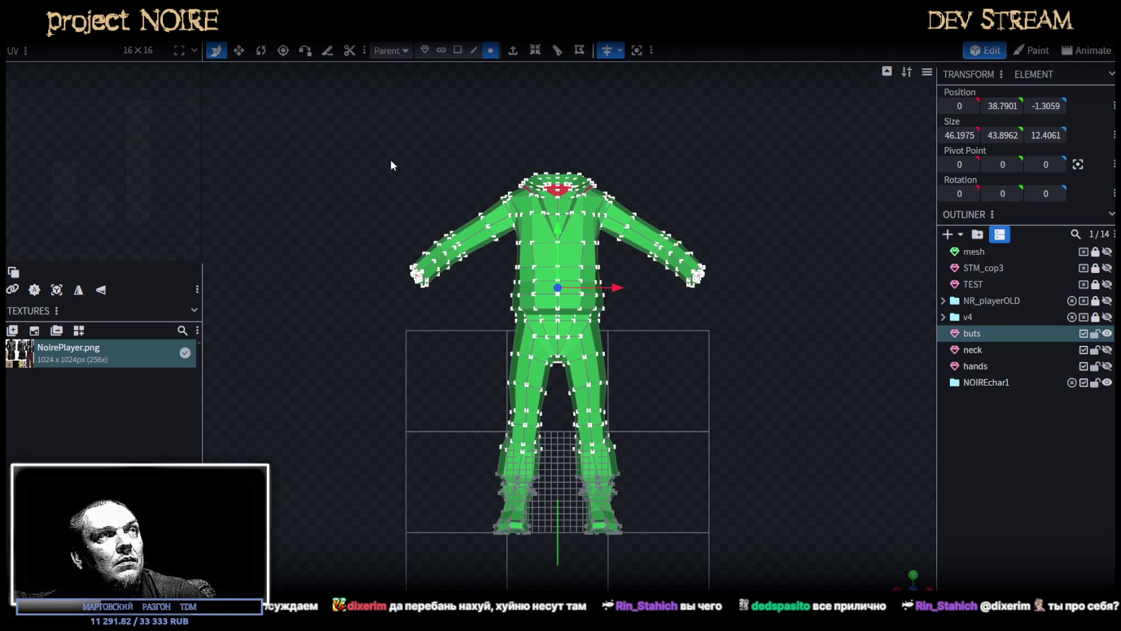
Box-select the upper body vertices and lower them slightly, about one unit.
{"action": "left_click_drag", "start_coordinate": [373, 131], "coordinate": [811, 376]}
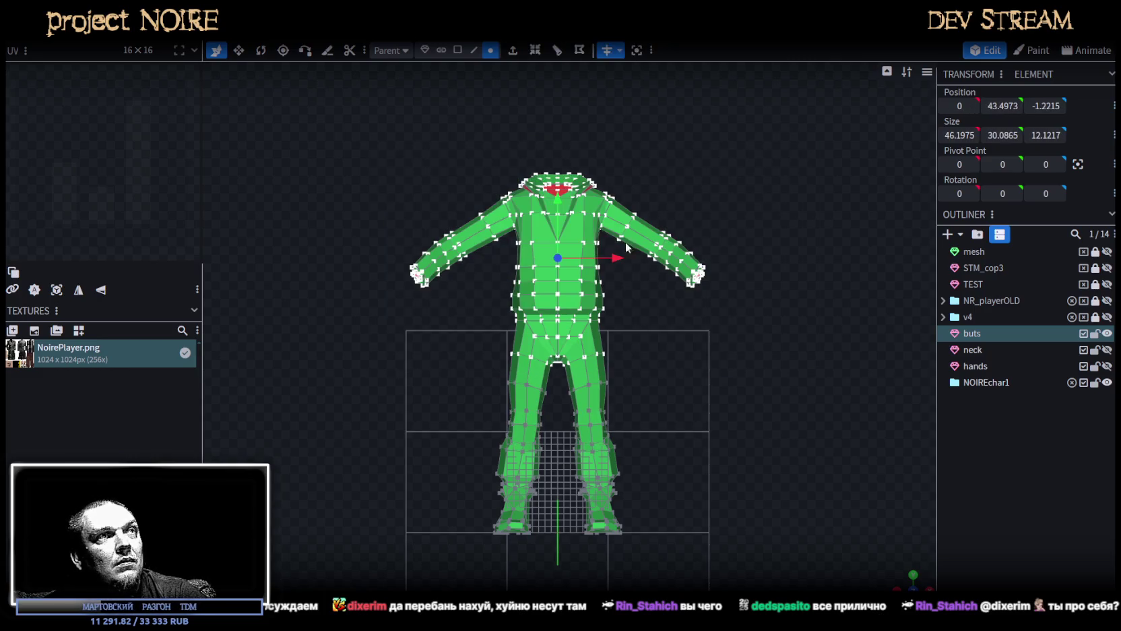
{"action": "left_click_drag", "start_coordinate": [556, 202], "coordinate": [556, 212]}
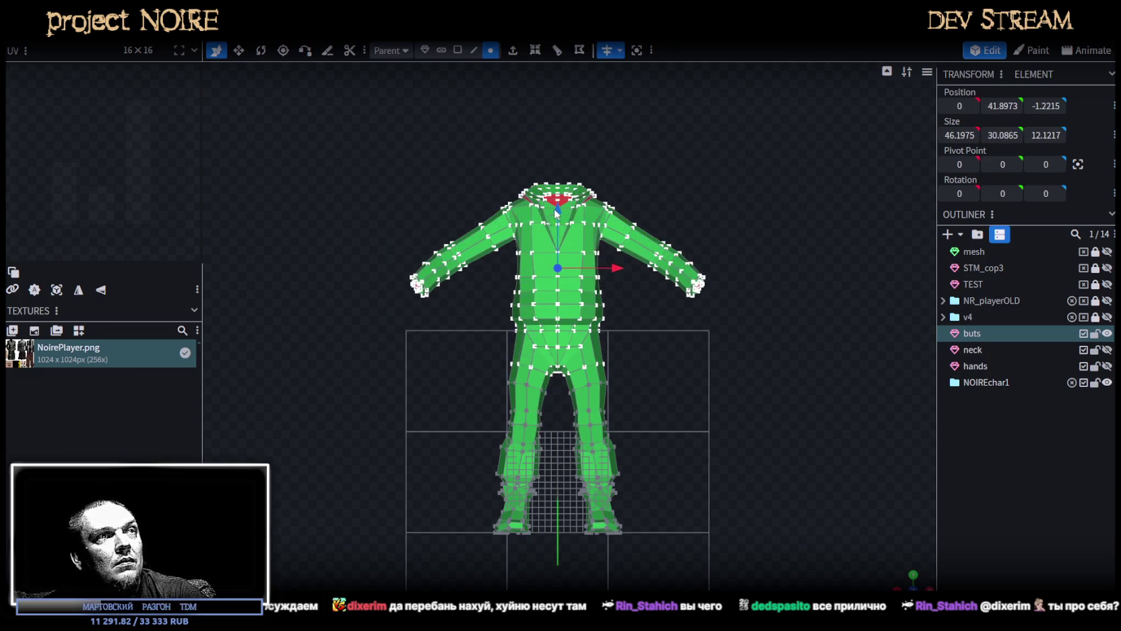
{"action": "key", "text": "ctrl+z"}
{"action": "left_click_drag", "start_coordinate": [346, 128], "coordinate": [792, 373]}
{"action": "key", "text": "Page_Down"}
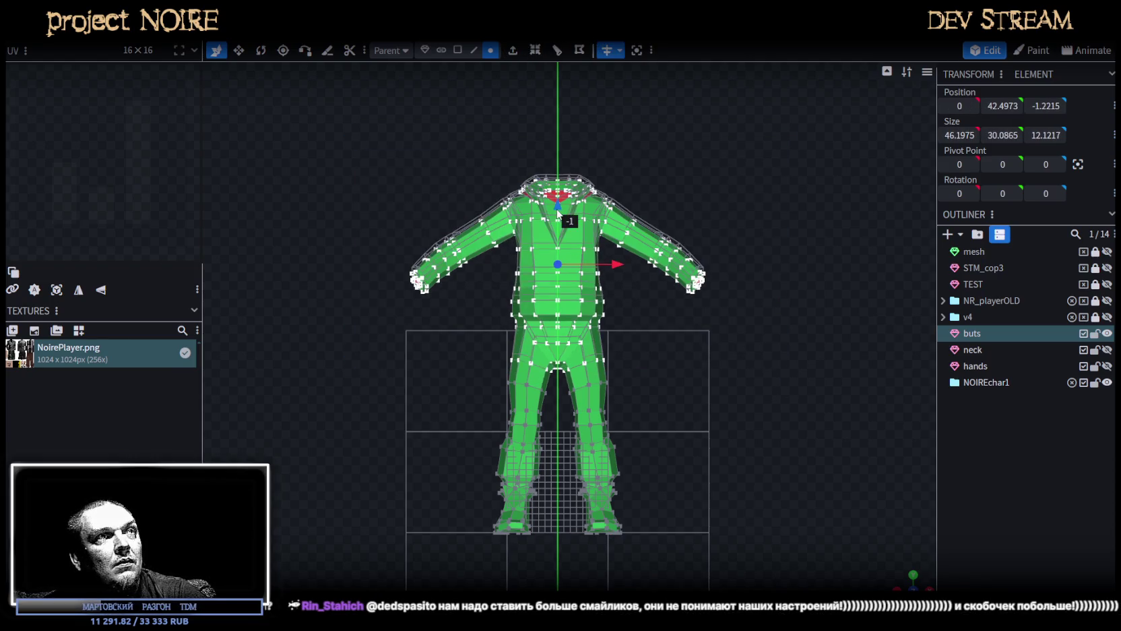
{"action": "left_click_drag", "start_coordinate": [350, 167], "coordinate": [830, 404]}
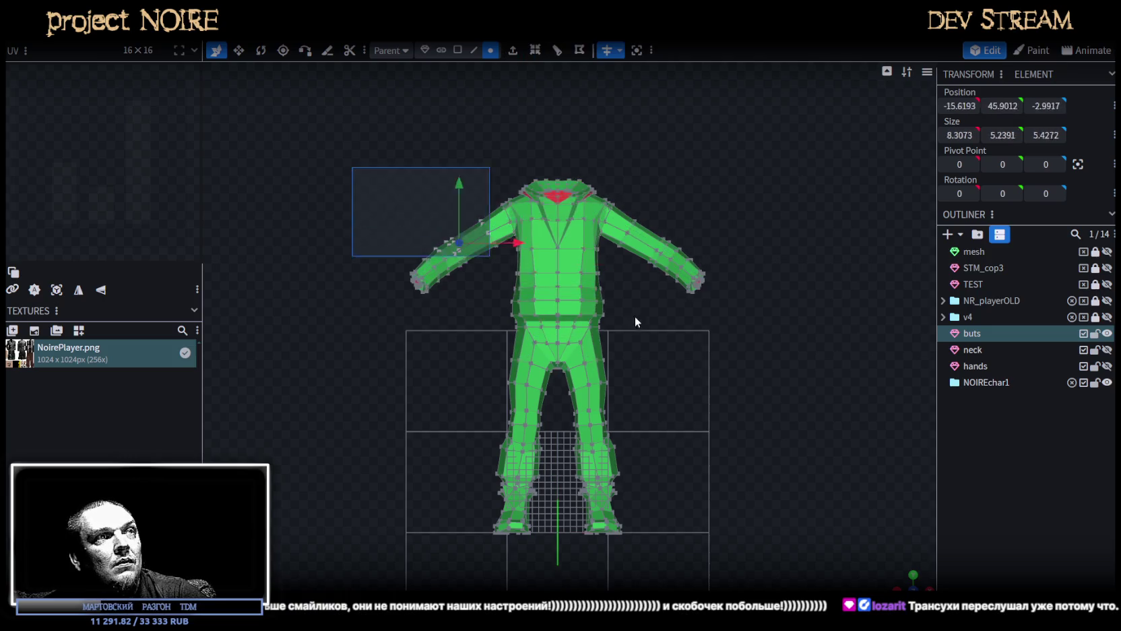
{"action": "left_click_drag", "start_coordinate": [561, 217], "coordinate": [561, 226]}
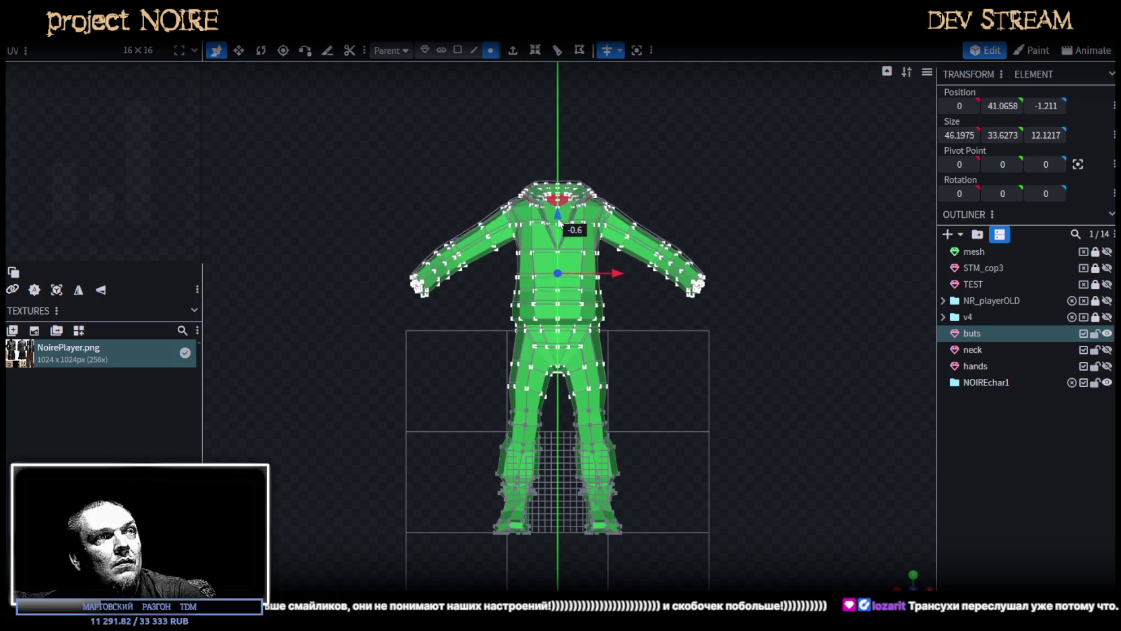
Box-select the row of crotch vertices between the legs and raise it.
{"action": "mouse_move", "coordinate": [903, 579]}
{"action": "right_mouse_down"}
{"action": "mouse_move", "coordinate": [781, 452]}
{"action": "mouse_move", "coordinate": [634, 429]}
{"action": "mouse_move", "coordinate": [805, 417]}
{"action": "mouse_move", "coordinate": [779, 436]}
{"action": "mouse_move", "coordinate": [624, 459]}
{"action": "mouse_move", "coordinate": [416, 440]}
{"action": "right_mouse_up"}
{"action": "scroll", "coordinate": [623, 459], "scroll_direction": "up", "scroll_amount": 3}
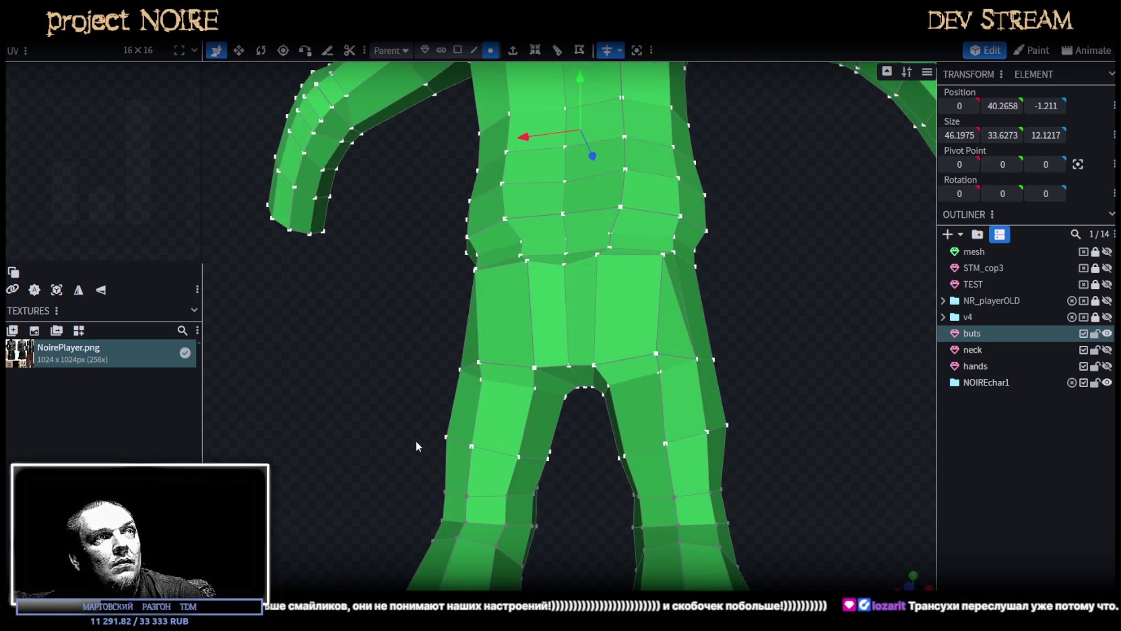
{"action": "mouse_move", "coordinate": [363, 291]}
{"action": "right_mouse_down"}
{"action": "mouse_move", "coordinate": [394, 292]}
{"action": "mouse_move", "coordinate": [426, 313]}
{"action": "right_mouse_up"}
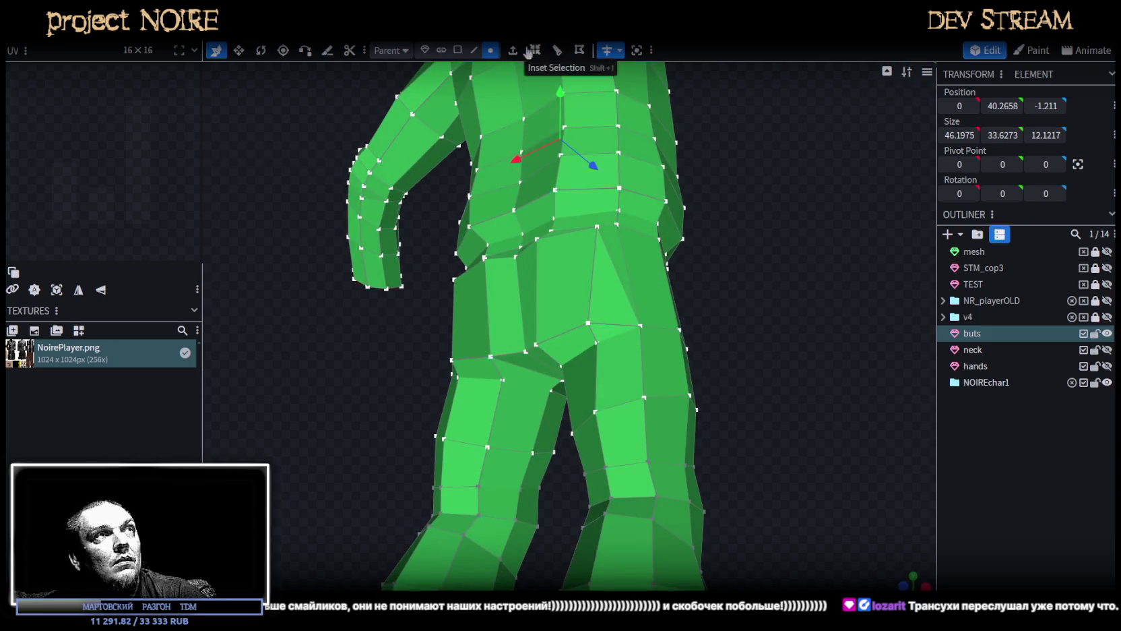
{"action": "right_click_drag", "start_coordinate": [492, 81], "coordinate": [478, 313]}
{"action": "scroll", "coordinate": [478, 313], "scroll_direction": "up", "scroll_amount": 2}
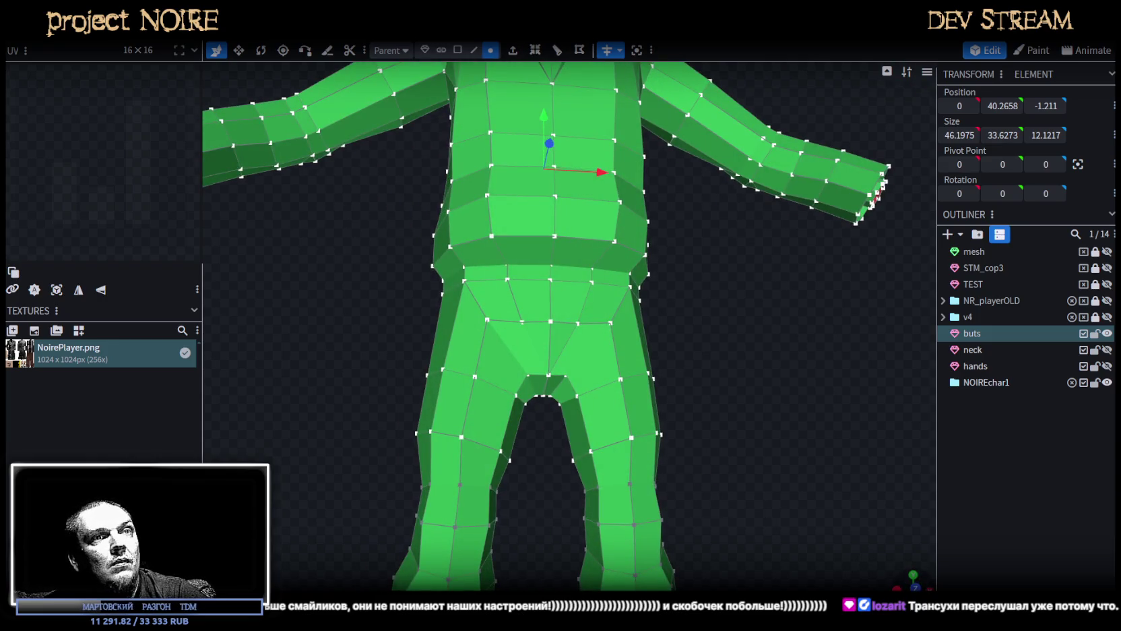
{"action": "scroll", "coordinate": [736, 495], "scroll_direction": "down", "scroll_amount": 3}
{"action": "scroll", "coordinate": [736, 496], "scroll_direction": "up", "scroll_amount": 2}
{"action": "scroll", "coordinate": [402, 450], "scroll_direction": "up", "scroll_amount": 2}
{"action": "left_click", "coordinate": [529, 452]}
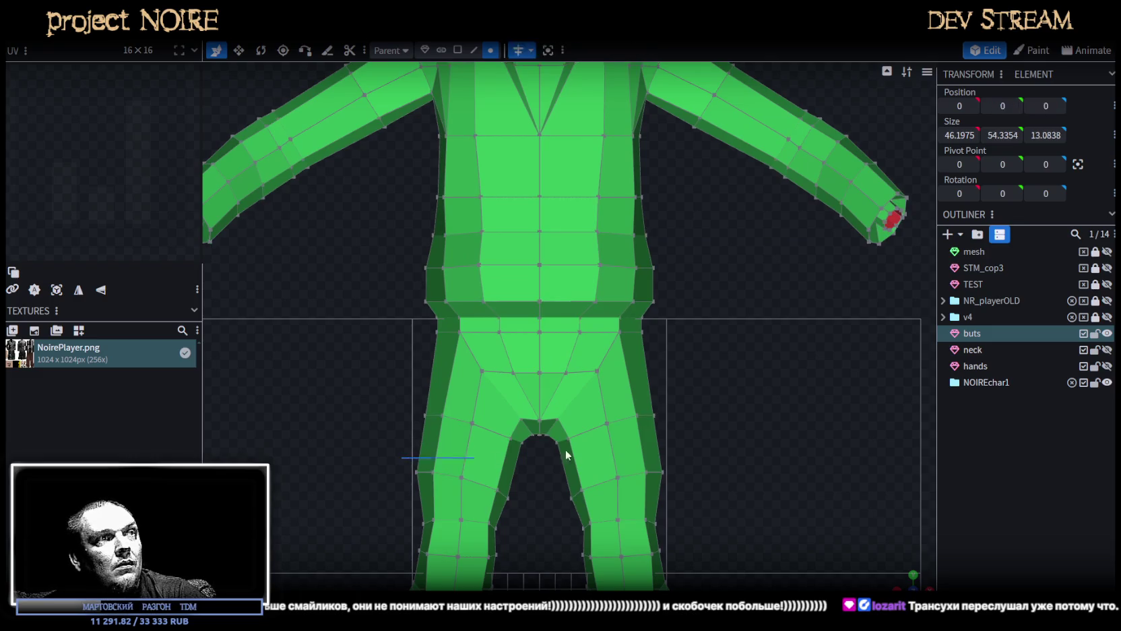
{"action": "left_click_drag", "start_coordinate": [402, 456], "coordinate": [721, 389]}
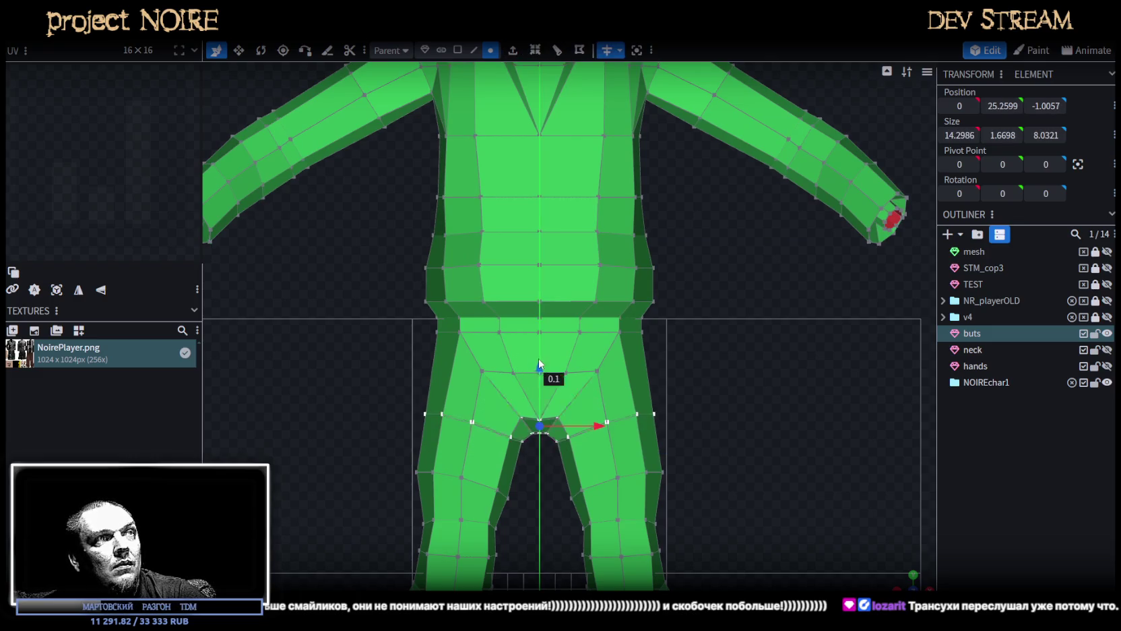
{"action": "left_click_drag", "start_coordinate": [539, 366], "coordinate": [539, 339]}
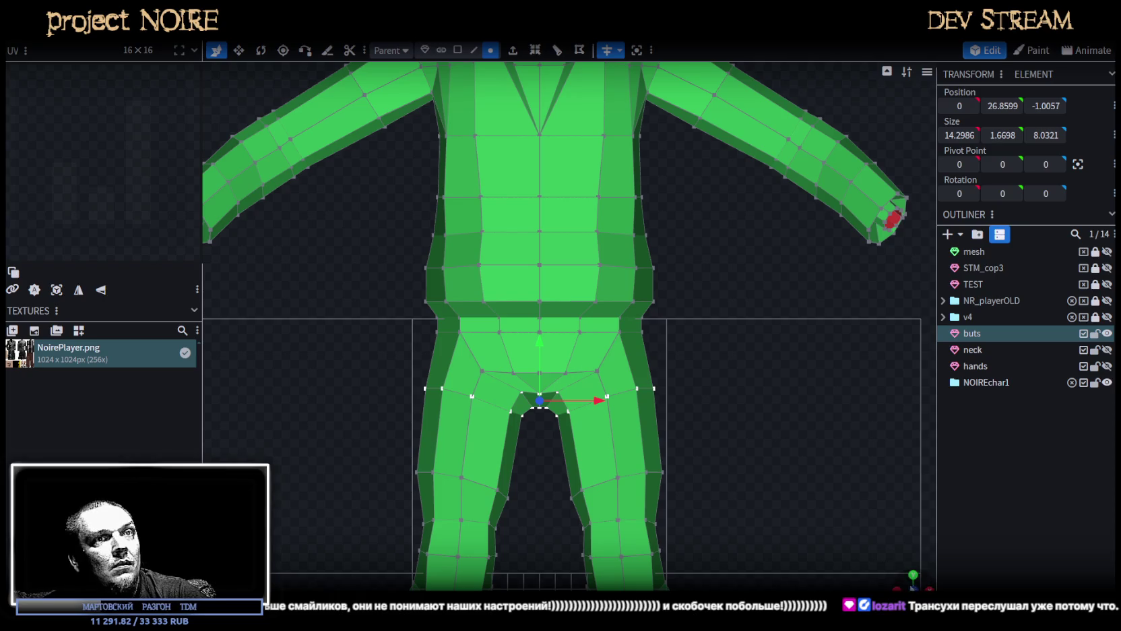
{"action": "mouse_move", "coordinate": [744, 477]}
{"action": "left_mouse_down"}
{"action": "mouse_move", "coordinate": [571, 431]}
{"action": "mouse_move", "coordinate": [957, 455]}
{"action": "left_mouse_up"}
{"action": "left_click", "coordinate": [747, 424]}
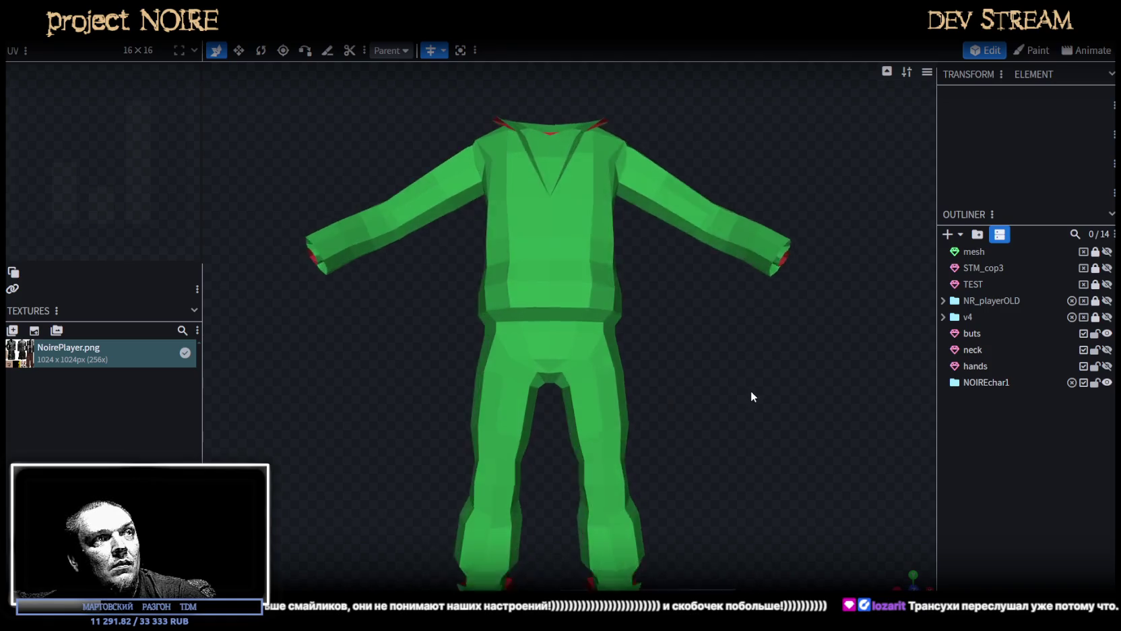
{"action": "scroll", "coordinate": [753, 405], "scroll_direction": "up", "scroll_amount": 2}
{"action": "mouse_move", "coordinate": [755, 431]}
{"action": "left_mouse_down"}
{"action": "mouse_move", "coordinate": [644, 367]}
{"action": "mouse_move", "coordinate": [531, 406]}
{"action": "mouse_move", "coordinate": [719, 480]}
{"action": "mouse_move", "coordinate": [684, 495]}
{"action": "mouse_move", "coordinate": [745, 445]}
{"action": "mouse_move", "coordinate": [781, 441]}
{"action": "mouse_move", "coordinate": [750, 450]}
{"action": "mouse_move", "coordinate": [713, 417]}
{"action": "mouse_move", "coordinate": [716, 438]}
{"action": "mouse_move", "coordinate": [683, 485]}
{"action": "mouse_move", "coordinate": [691, 503]}
{"action": "left_mouse_up"}
Select the end vertices, push them backward and rotate them about 35 degrees and further.
{"action": "left_click", "coordinate": [644, 367]}
{"action": "scroll", "coordinate": [674, 371], "scroll_direction": "up", "scroll_amount": 3}
{"action": "scroll", "coordinate": [634, 371], "scroll_direction": "up", "scroll_amount": 3}
{"action": "mouse_move", "coordinate": [592, 487]}
{"action": "left_mouse_down"}
{"action": "mouse_move", "coordinate": [686, 414]}
{"action": "mouse_move", "coordinate": [720, 412]}
{"action": "left_mouse_up"}
{"action": "mouse_move", "coordinate": [601, 477]}
{"action": "left_mouse_down"}
{"action": "mouse_move", "coordinate": [654, 465]}
{"action": "mouse_move", "coordinate": [689, 481]}
{"action": "mouse_move", "coordinate": [677, 380]}
{"action": "left_mouse_up"}
{"action": "key", "text": "r"}
{"action": "mouse_move", "coordinate": [604, 375]}
{"action": "left_mouse_down"}
{"action": "mouse_move", "coordinate": [642, 381]}
{"action": "mouse_move", "coordinate": [697, 345]}
{"action": "mouse_move", "coordinate": [692, 315]}
{"action": "left_mouse_up"}
{"action": "mouse_move", "coordinate": [593, 267]}
{"action": "left_mouse_down"}
{"action": "mouse_move", "coordinate": [696, 322]}
{"action": "mouse_move", "coordinate": [698, 335]}
{"action": "left_mouse_up"}
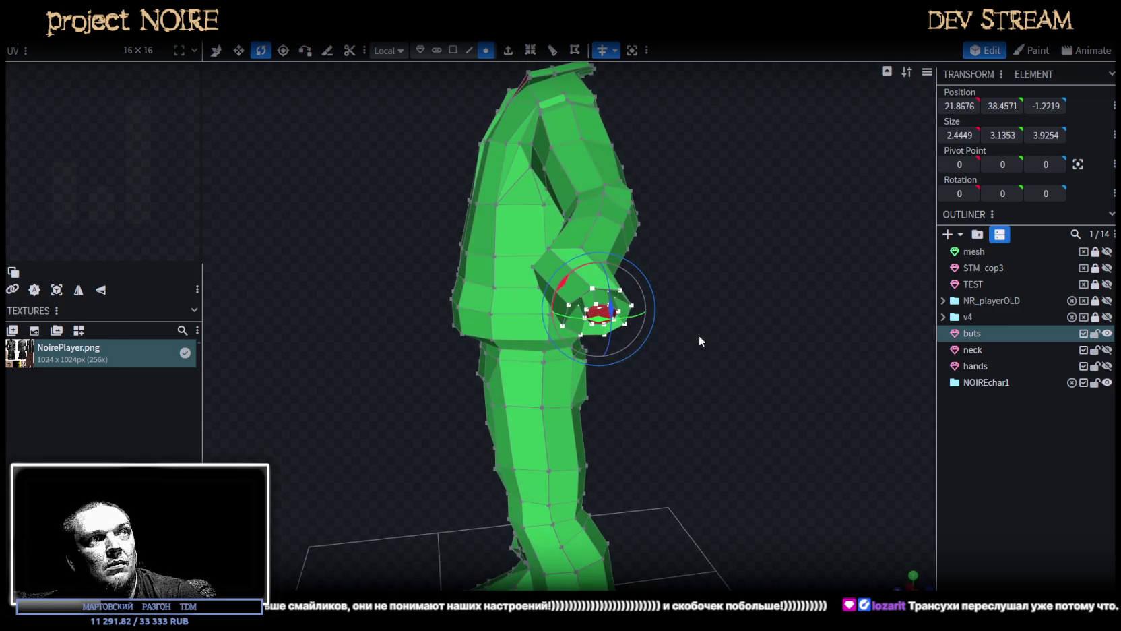
{"action": "left_click_drag", "start_coordinate": [565, 286], "coordinate": [547, 318]}
{"action": "mouse_move", "coordinate": [712, 296]}
{"action": "left_mouse_down"}
{"action": "mouse_move", "coordinate": [679, 303]}
{"action": "mouse_move", "coordinate": [676, 238]}
{"action": "mouse_move", "coordinate": [773, 346]}
{"action": "mouse_move", "coordinate": [809, 340]}
{"action": "left_mouse_up"}
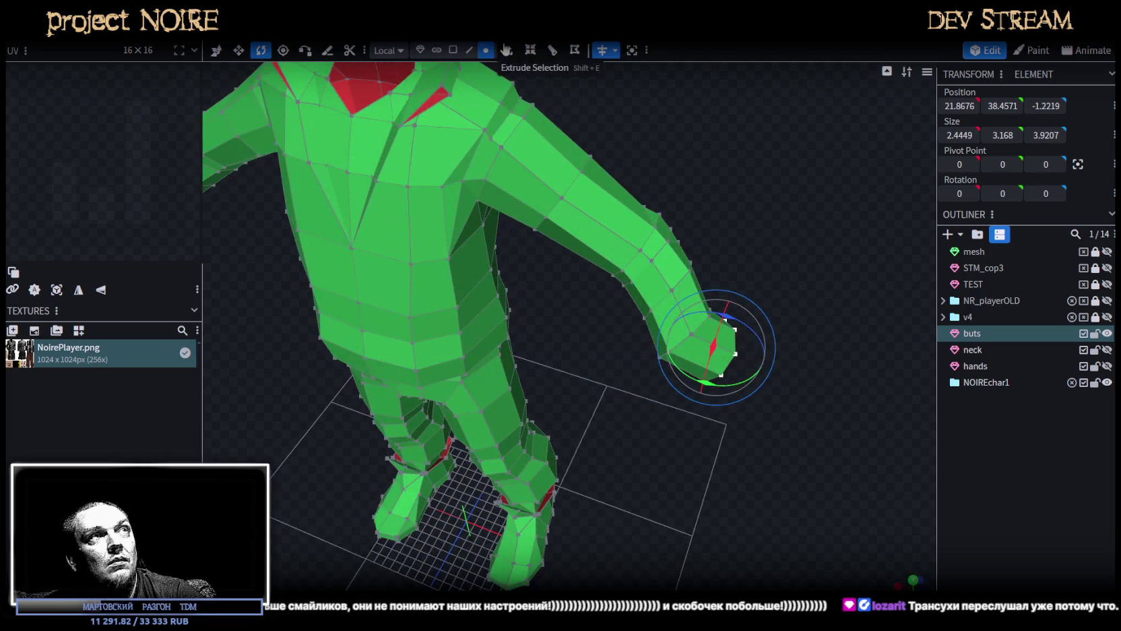
In face mode, select the hand piece faces at the end of the sleeve.
{"action": "left_click", "coordinate": [455, 51]}
{"action": "mouse_move", "coordinate": [733, 188]}
{"action": "left_mouse_down"}
{"action": "mouse_move", "coordinate": [646, 219]}
{"action": "mouse_move", "coordinate": [689, 198]}
{"action": "left_mouse_up"}
{"action": "left_click", "coordinate": [608, 307]}
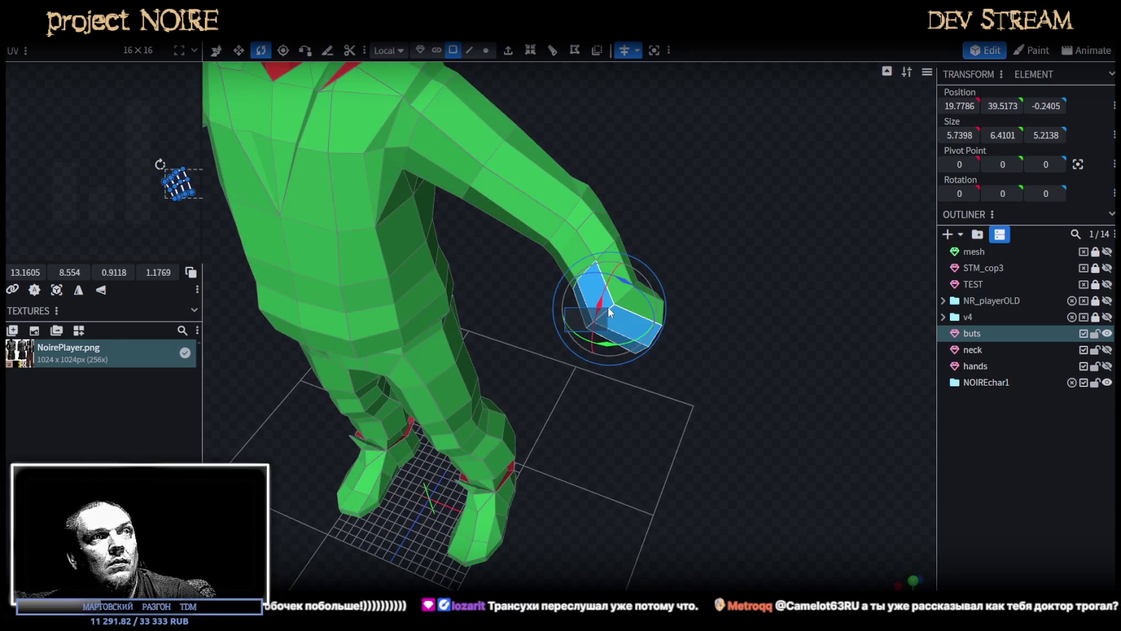
{"action": "mouse_move", "coordinate": [743, 326]}
{"action": "left_mouse_down"}
{"action": "mouse_move", "coordinate": [599, 205]}
{"action": "mouse_move", "coordinate": [726, 333]}
{"action": "mouse_move", "coordinate": [684, 312]}
{"action": "mouse_move", "coordinate": [627, 317]}
{"action": "left_mouse_up"}
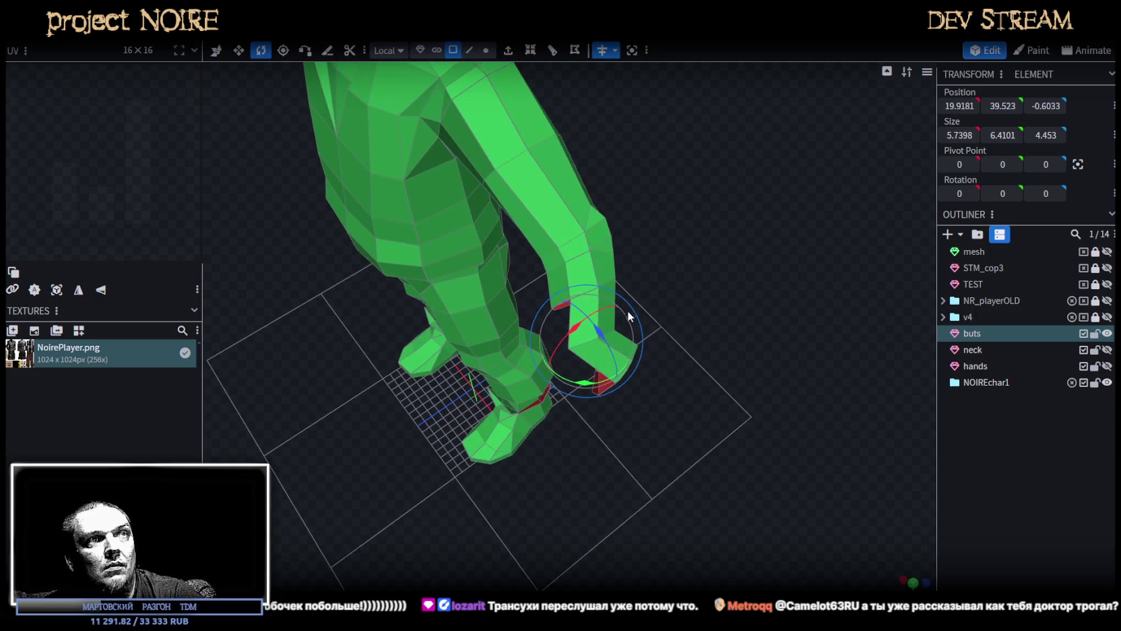
{"action": "left_click", "coordinate": [606, 307]}
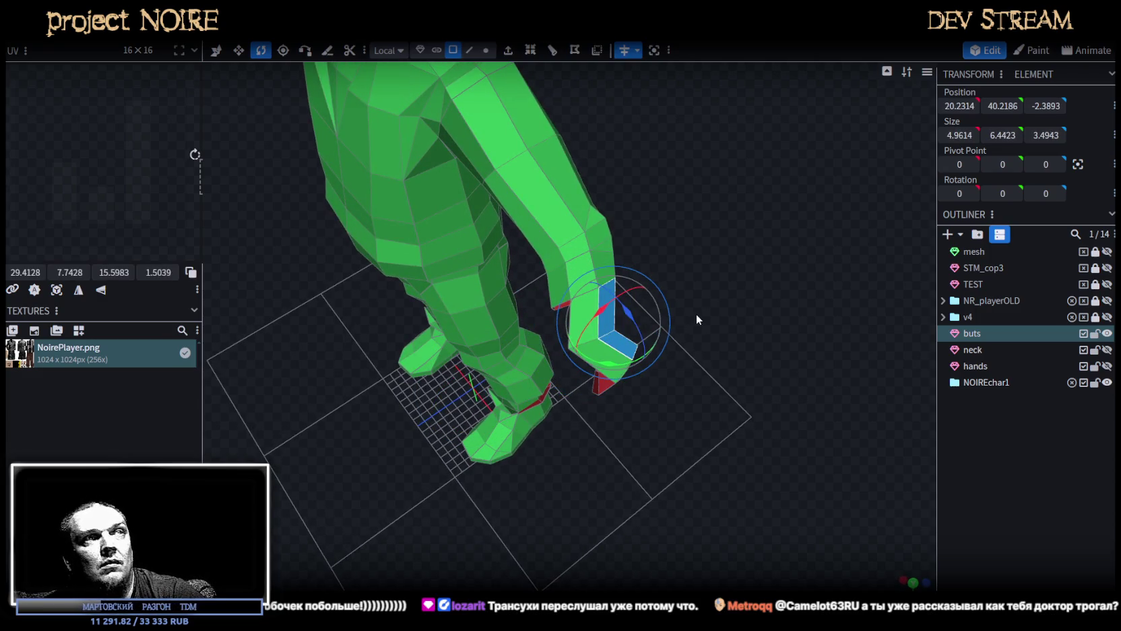
{"action": "left_click", "coordinate": [621, 326]}
{"action": "left_click", "coordinate": [608, 364]}
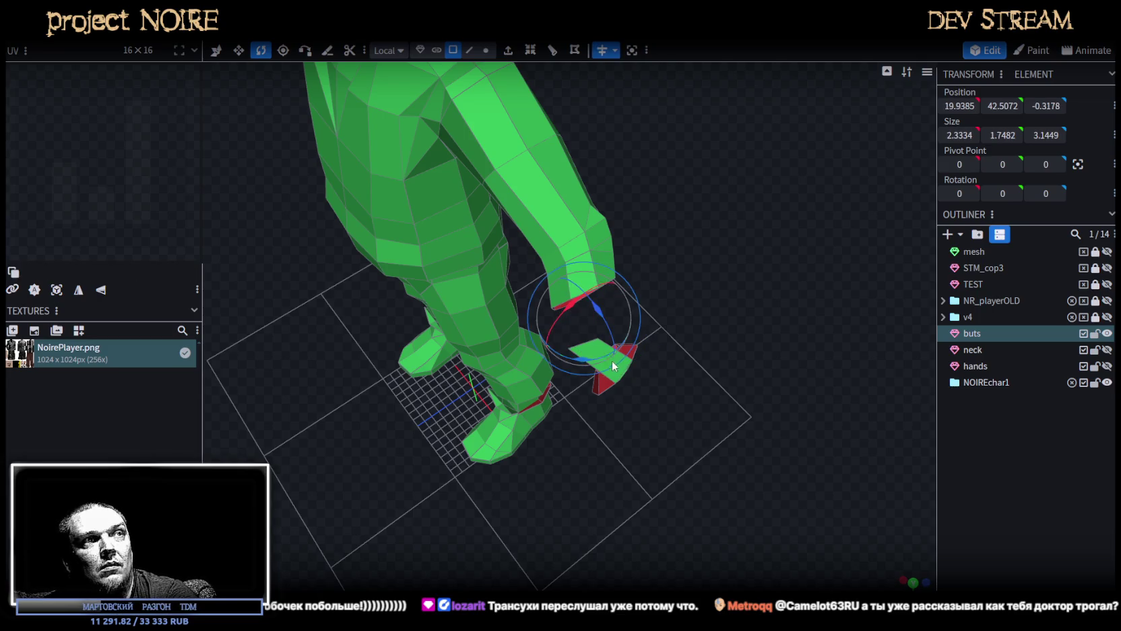
{"action": "left_click", "coordinate": [620, 377]}
{"action": "mouse_move", "coordinate": [621, 377]}
{"action": "left_mouse_down"}
{"action": "mouse_move", "coordinate": [643, 374]}
{"action": "mouse_move", "coordinate": [636, 391]}
{"action": "mouse_move", "coordinate": [619, 388]}
{"action": "mouse_move", "coordinate": [633, 421]}
{"action": "mouse_move", "coordinate": [655, 362]}
{"action": "left_mouse_up"}
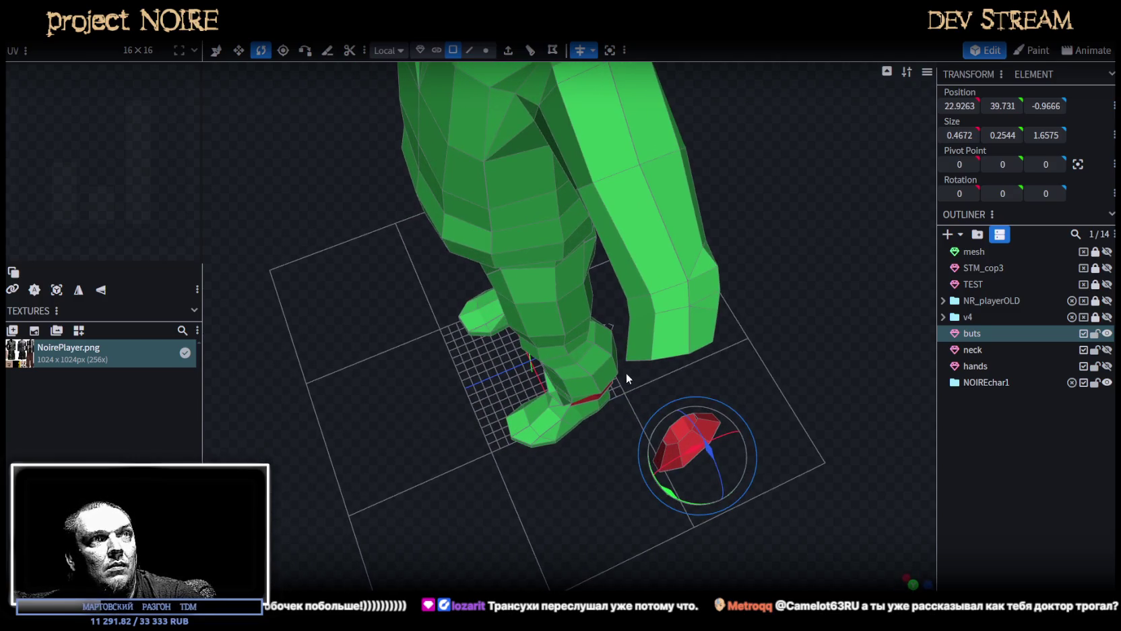
{"action": "left_click", "coordinate": [711, 338]}
{"action": "mouse_move", "coordinate": [738, 335]}
{"action": "left_mouse_down"}
{"action": "mouse_move", "coordinate": [574, 257]}
{"action": "mouse_move", "coordinate": [566, 232]}
{"action": "left_mouse_up"}
{"action": "left_click", "coordinate": [498, 376]}
{"action": "mouse_move", "coordinate": [499, 376]}
{"action": "left_mouse_down"}
{"action": "mouse_move", "coordinate": [671, 486]}
{"action": "mouse_move", "coordinate": [725, 418]}
{"action": "mouse_move", "coordinate": [774, 396]}
{"action": "mouse_move", "coordinate": [765, 390]}
{"action": "left_mouse_up"}
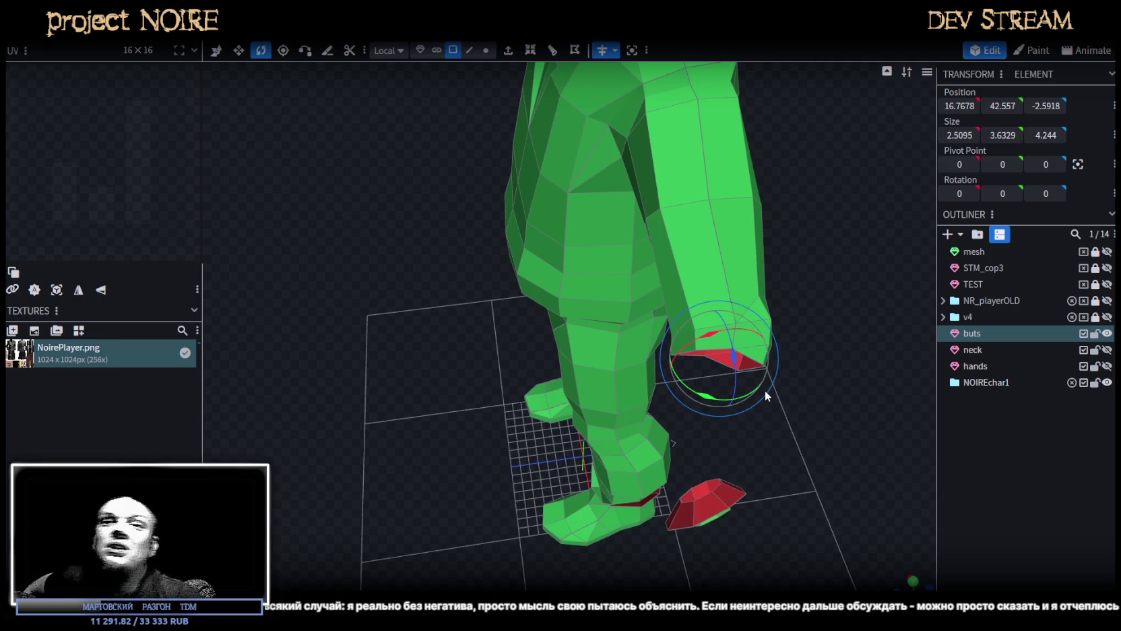
Select the loose hand piece and rotate it 22.5° and further to stand upright.
{"action": "mouse_move", "coordinate": [618, 358]}
{"action": "middle_mouse_down"}
{"action": "mouse_move", "coordinate": [756, 466]}
{"action": "mouse_move", "coordinate": [698, 463]}
{"action": "middle_mouse_up"}
{"action": "left_click", "coordinate": [724, 407]}
{"action": "mouse_move", "coordinate": [762, 376]}
{"action": "middle_mouse_down"}
{"action": "mouse_move", "coordinate": [817, 390]}
{"action": "mouse_move", "coordinate": [798, 367]}
{"action": "mouse_move", "coordinate": [703, 523]}
{"action": "mouse_move", "coordinate": [727, 515]}
{"action": "mouse_move", "coordinate": [700, 361]}
{"action": "middle_mouse_up"}
{"action": "mouse_move", "coordinate": [742, 377]}
{"action": "left_mouse_down"}
{"action": "mouse_move", "coordinate": [738, 366]}
{"action": "mouse_move", "coordinate": [727, 411]}
{"action": "mouse_move", "coordinate": [705, 403]}
{"action": "mouse_move", "coordinate": [721, 419]}
{"action": "left_mouse_up"}
{"action": "mouse_move", "coordinate": [754, 431]}
{"action": "middle_mouse_down"}
{"action": "mouse_move", "coordinate": [797, 453]}
{"action": "mouse_move", "coordinate": [779, 471]}
{"action": "middle_mouse_up"}
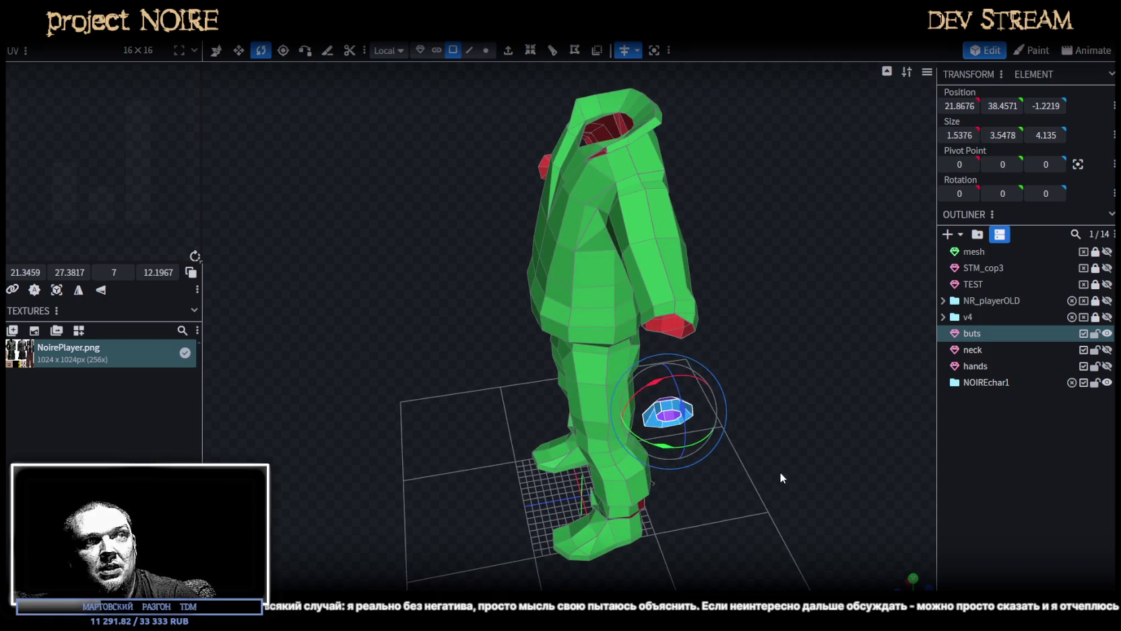
Move the hand piece along Z, then sideways beside the sleeve's wrist in front view.
{"action": "key", "text": "v"}
{"action": "left_click_drag", "start_coordinate": [618, 421], "coordinate": [638, 423]}
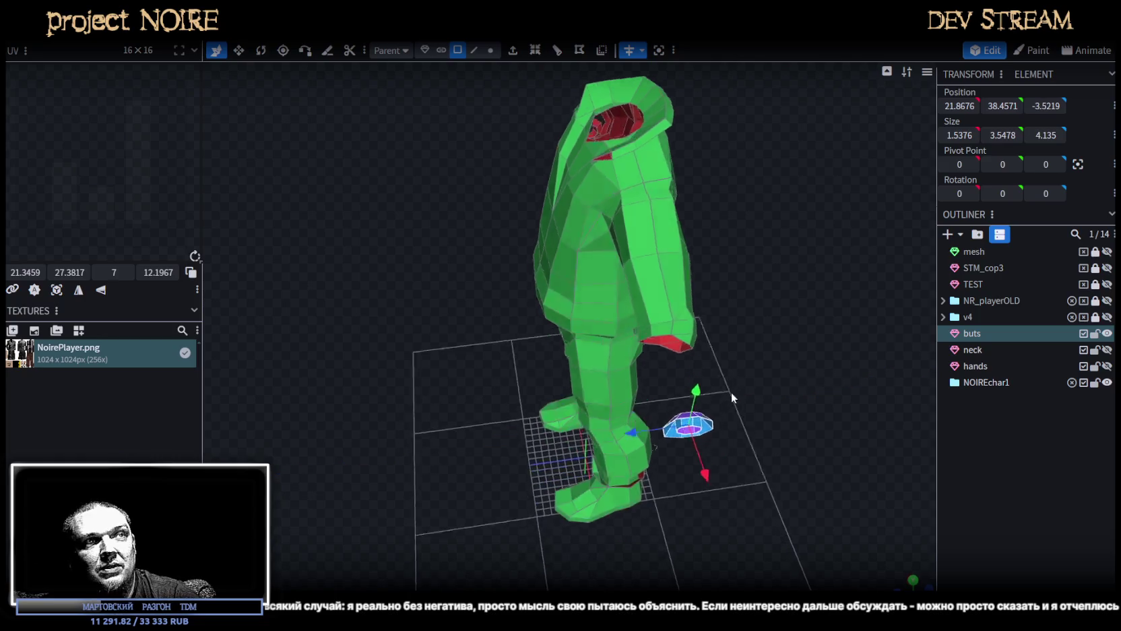
{"action": "mouse_move", "coordinate": [731, 392]}
{"action": "middle_mouse_down"}
{"action": "mouse_move", "coordinate": [722, 409]}
{"action": "mouse_move", "coordinate": [629, 446]}
{"action": "middle_mouse_up"}
{"action": "left_click_drag", "start_coordinate": [599, 460], "coordinate": [851, 579]}
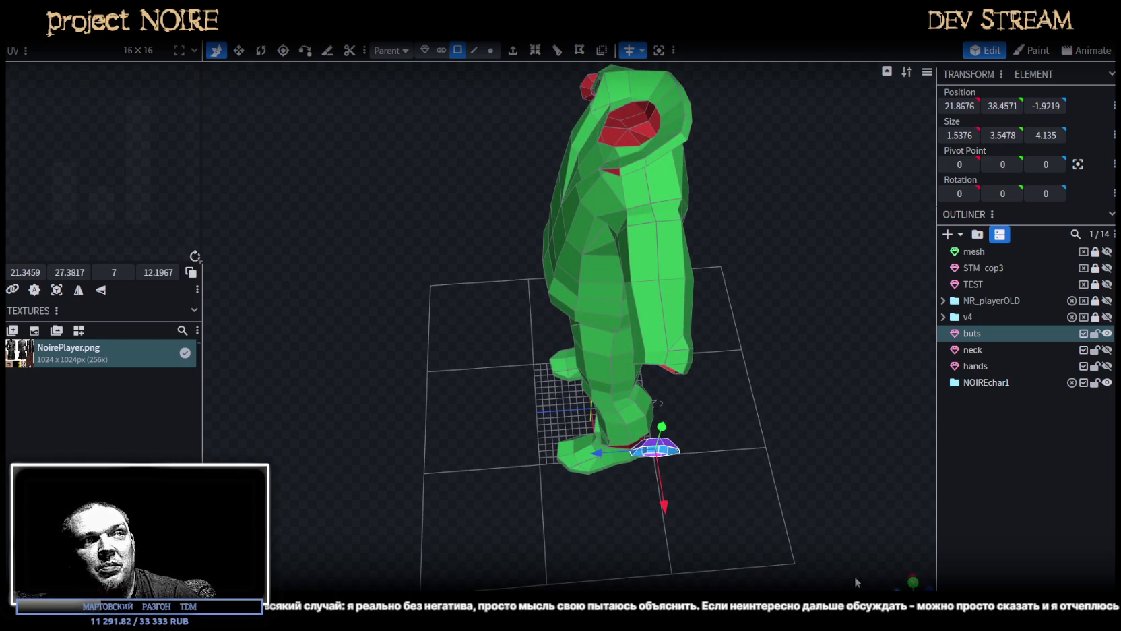
{"action": "mouse_move", "coordinate": [817, 525]}
{"action": "left_mouse_down"}
{"action": "mouse_move", "coordinate": [734, 458]}
{"action": "mouse_move", "coordinate": [717, 549]}
{"action": "mouse_move", "coordinate": [727, 429]}
{"action": "mouse_move", "coordinate": [547, 395]}
{"action": "mouse_move", "coordinate": [763, 488]}
{"action": "mouse_move", "coordinate": [658, 513]}
{"action": "mouse_move", "coordinate": [920, 568]}
{"action": "left_mouse_up"}
{"action": "left_click", "coordinate": [909, 574]}
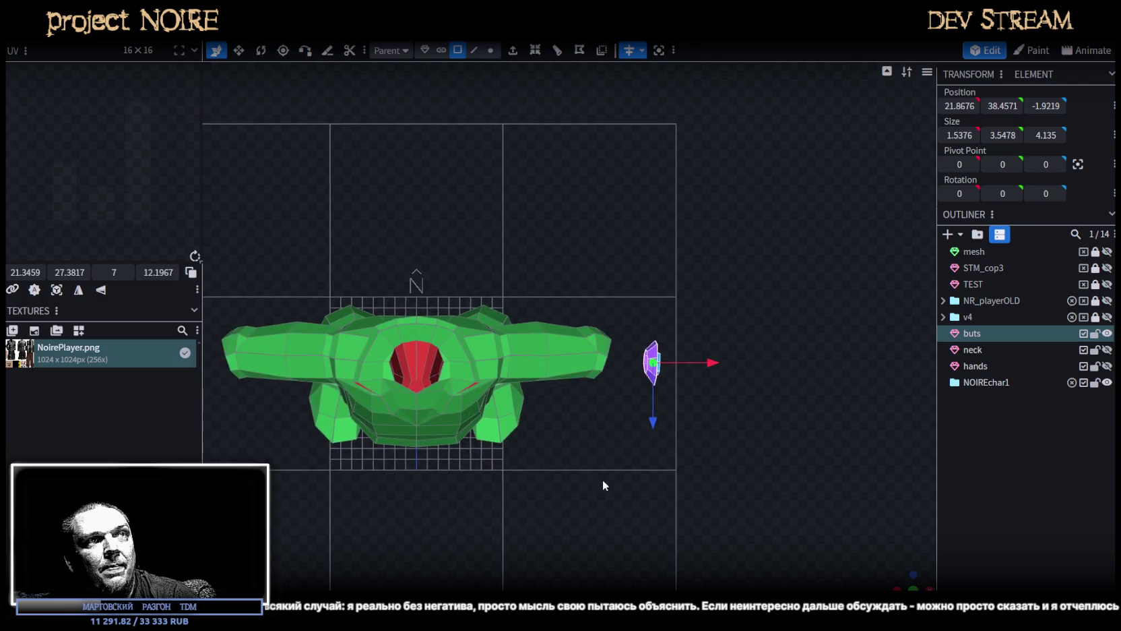
{"action": "left_click_drag", "start_coordinate": [739, 367], "coordinate": [771, 394]}
{"action": "mouse_move", "coordinate": [902, 578]}
{"action": "left_mouse_down"}
{"action": "mouse_move", "coordinate": [733, 326]}
{"action": "mouse_move", "coordinate": [633, 456]}
{"action": "mouse_move", "coordinate": [618, 372]}
{"action": "mouse_move", "coordinate": [617, 411]}
{"action": "left_mouse_up"}
Fine-tune the hand piece's rotation by about 10°.
{"action": "key", "text": "r"}
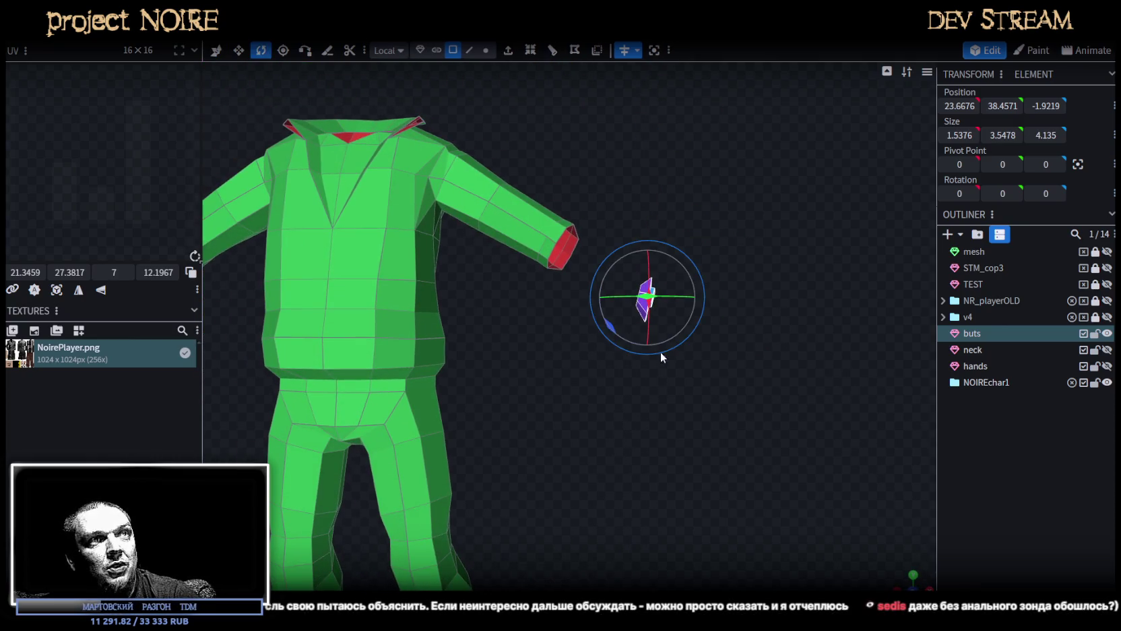
{"action": "mouse_move", "coordinate": [615, 328]}
{"action": "left_mouse_down"}
{"action": "mouse_move", "coordinate": [701, 429]}
{"action": "mouse_move", "coordinate": [692, 451]}
{"action": "mouse_move", "coordinate": [664, 367]}
{"action": "left_mouse_up"}
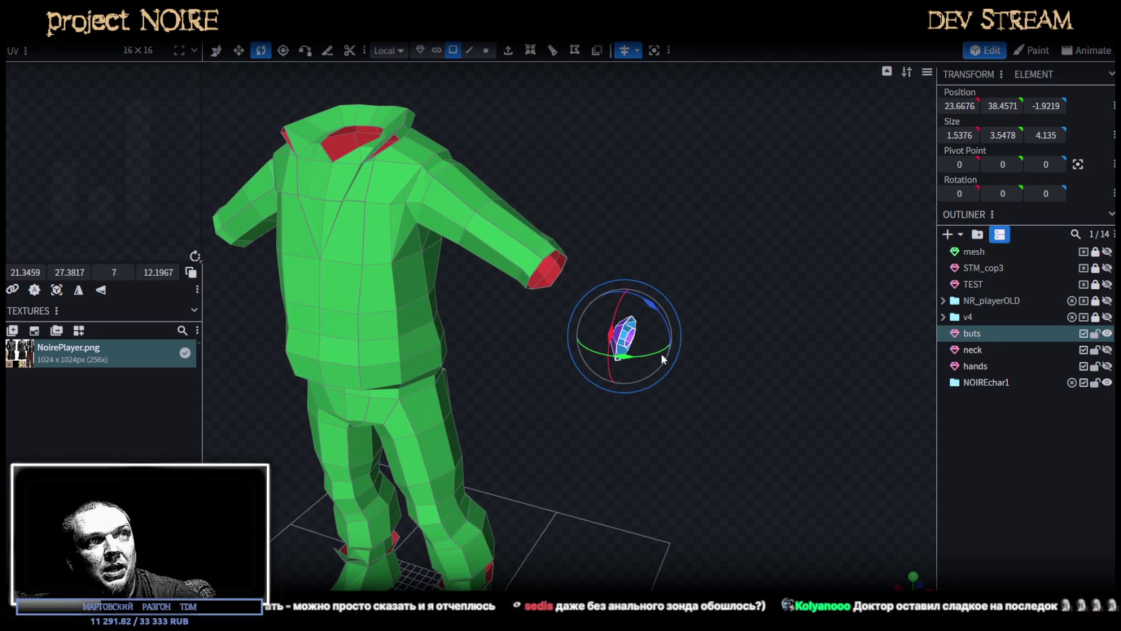
{"action": "left_click_drag", "start_coordinate": [651, 304], "coordinate": [664, 318]}
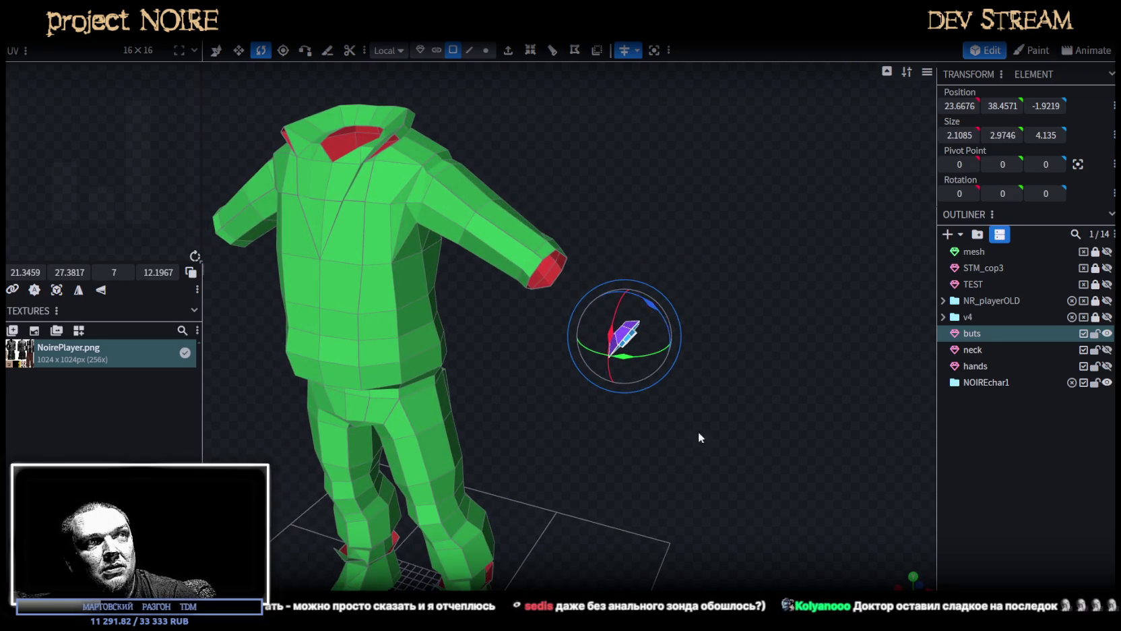
{"action": "left_click_drag", "start_coordinate": [693, 419], "coordinate": [722, 409]}
{"action": "left_click_drag", "start_coordinate": [672, 278], "coordinate": [731, 354]}
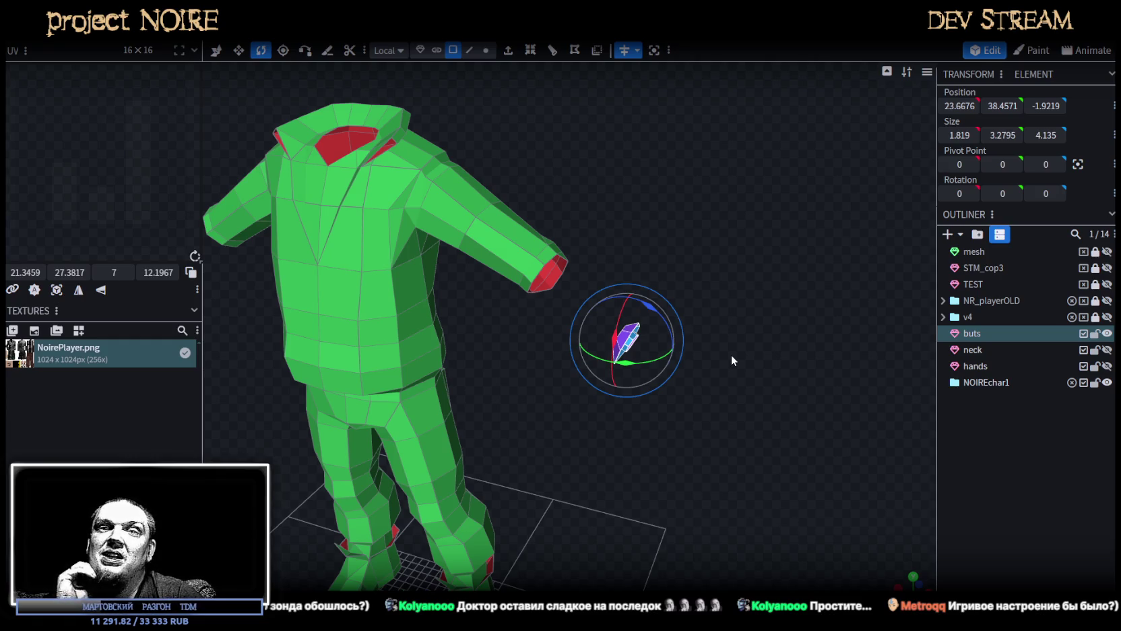
{"action": "mouse_move", "coordinate": [729, 354]}
{"action": "left_mouse_down"}
{"action": "mouse_move", "coordinate": [679, 269]}
{"action": "mouse_move", "coordinate": [629, 222]}
{"action": "mouse_move", "coordinate": [655, 233]}
{"action": "mouse_move", "coordinate": [470, 206]}
{"action": "left_mouse_up"}
Select a wrist edge and the matching hand-ring edge and fill faces between them.
{"action": "left_click", "coordinate": [485, 198]}
{"action": "left_click", "coordinate": [470, 50]}
{"action": "mouse_move", "coordinate": [474, 80]}
{"action": "left_mouse_down"}
{"action": "mouse_move", "coordinate": [512, 197]}
{"action": "mouse_move", "coordinate": [600, 275]}
{"action": "mouse_move", "coordinate": [510, 341]}
{"action": "mouse_move", "coordinate": [598, 329]}
{"action": "left_mouse_up"}
{"action": "left_click", "coordinate": [504, 177]}
{"action": "left_click", "coordinate": [511, 354], "text": "shift"}
{"action": "key", "text": "f"}
Select the new forearm strip and the red face at the elbow.
{"action": "left_click", "coordinate": [440, 156]}
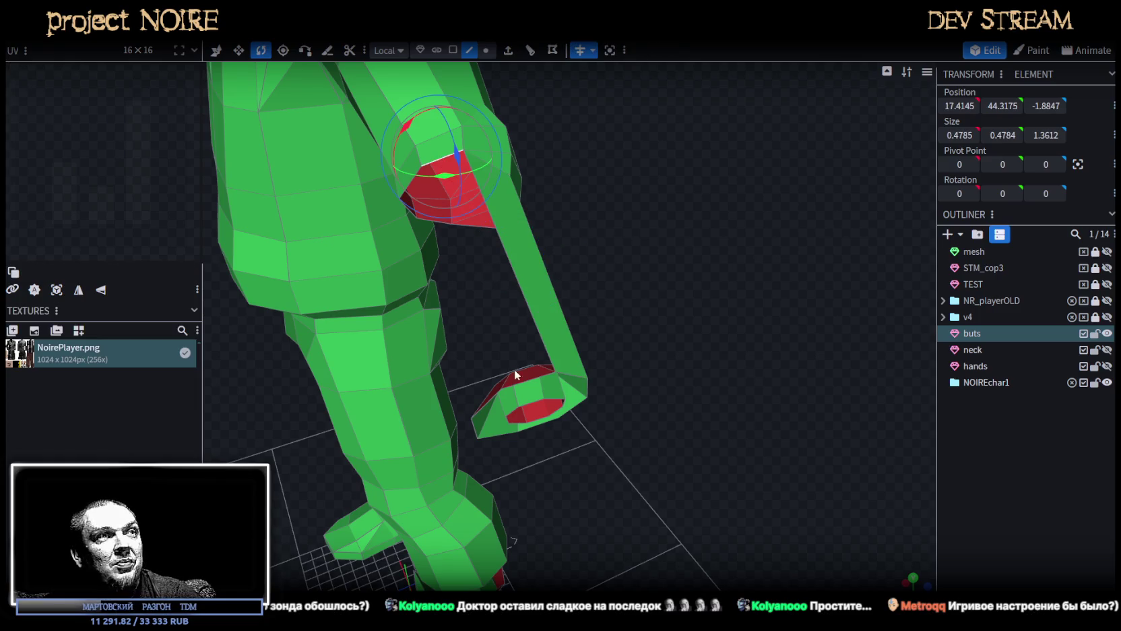
{"action": "left_click", "coordinate": [524, 386]}
{"action": "left_click_drag", "start_coordinate": [665, 361], "coordinate": [475, 245]}
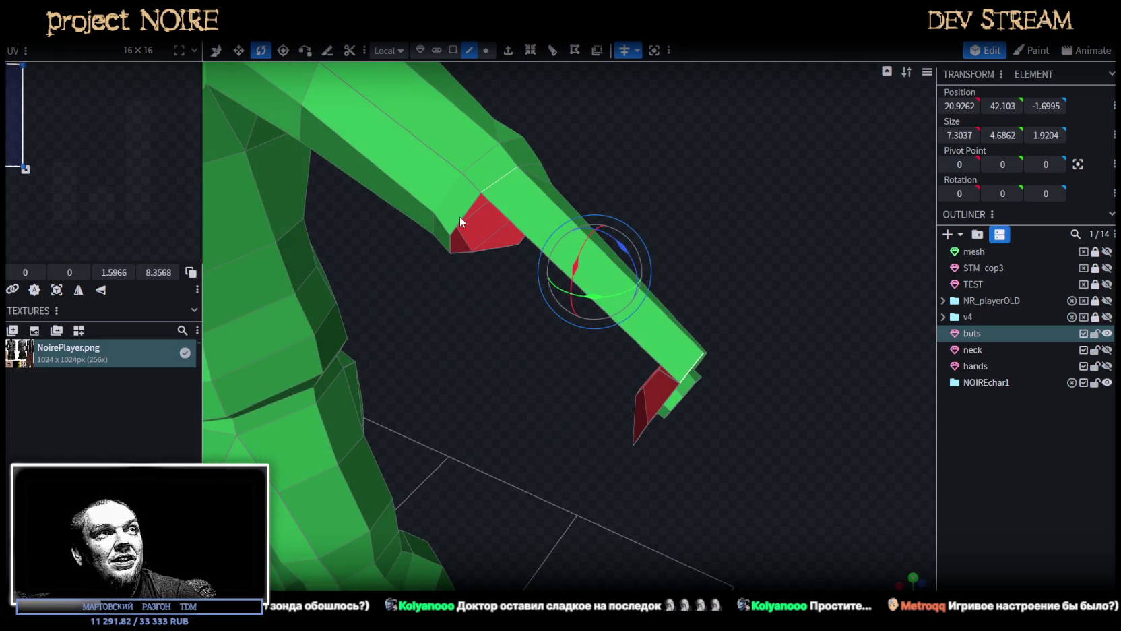
{"action": "left_click", "coordinate": [459, 216]}
{"action": "left_click_drag", "start_coordinate": [659, 414], "coordinate": [718, 357]}
{"action": "left_click", "coordinate": [603, 346]}
{"action": "left_click_drag", "start_coordinate": [607, 346], "coordinate": [483, 193]}
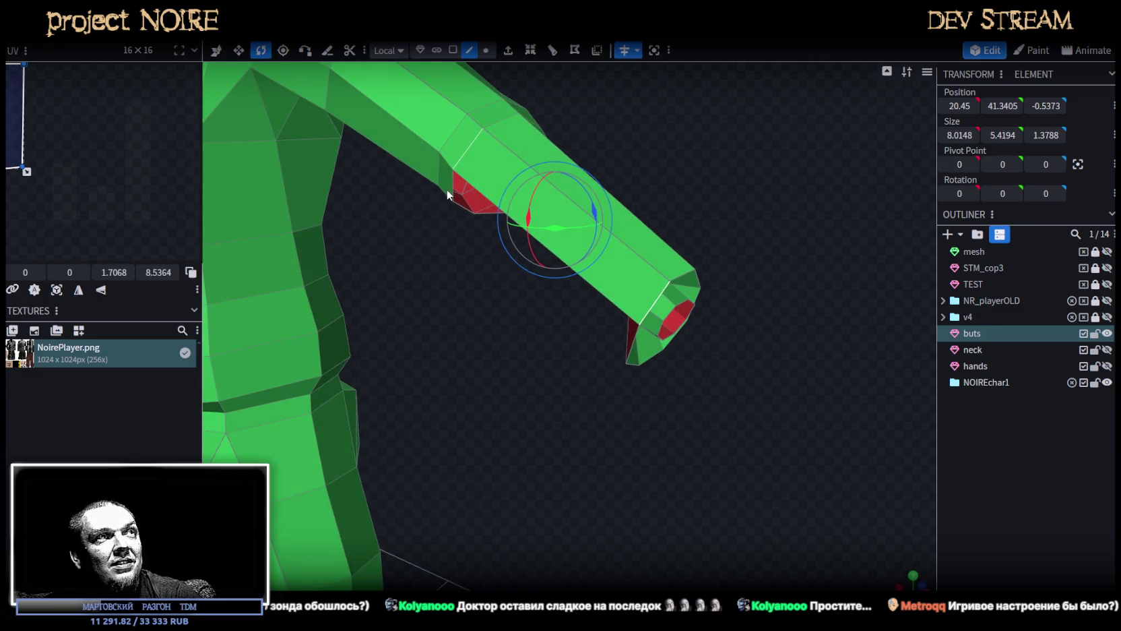
{"action": "left_click", "coordinate": [465, 195]}
{"action": "left_click", "coordinate": [629, 348]}
{"action": "left_click_drag", "start_coordinate": [634, 356], "coordinate": [650, 288]}
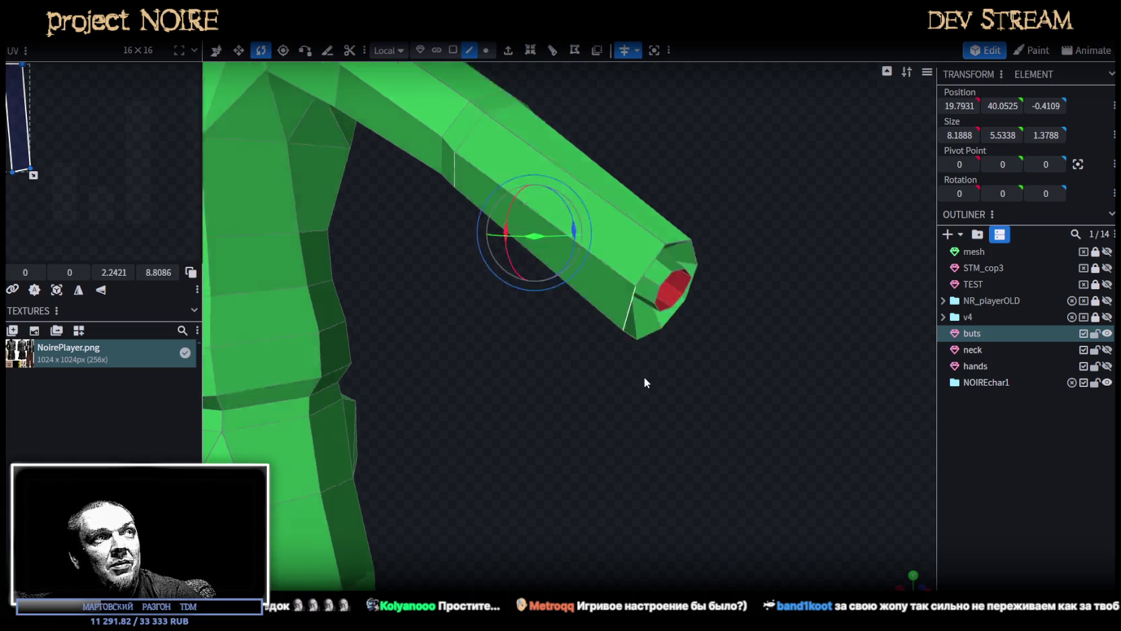
{"action": "left_click", "coordinate": [496, 173]}
{"action": "left_click", "coordinate": [664, 188]}
Check the remaining faces along the arm, tip and shoulder, then return to vertex selection.
{"action": "mouse_move", "coordinate": [690, 259]}
{"action": "left_mouse_down"}
{"action": "mouse_move", "coordinate": [476, 367]}
{"action": "mouse_move", "coordinate": [502, 367]}
{"action": "left_mouse_up"}
{"action": "left_click", "coordinate": [451, 304]}
{"action": "left_click", "coordinate": [572, 211]}
{"action": "left_click_drag", "start_coordinate": [580, 287], "coordinate": [564, 259]}
{"action": "left_click", "coordinate": [534, 308]}
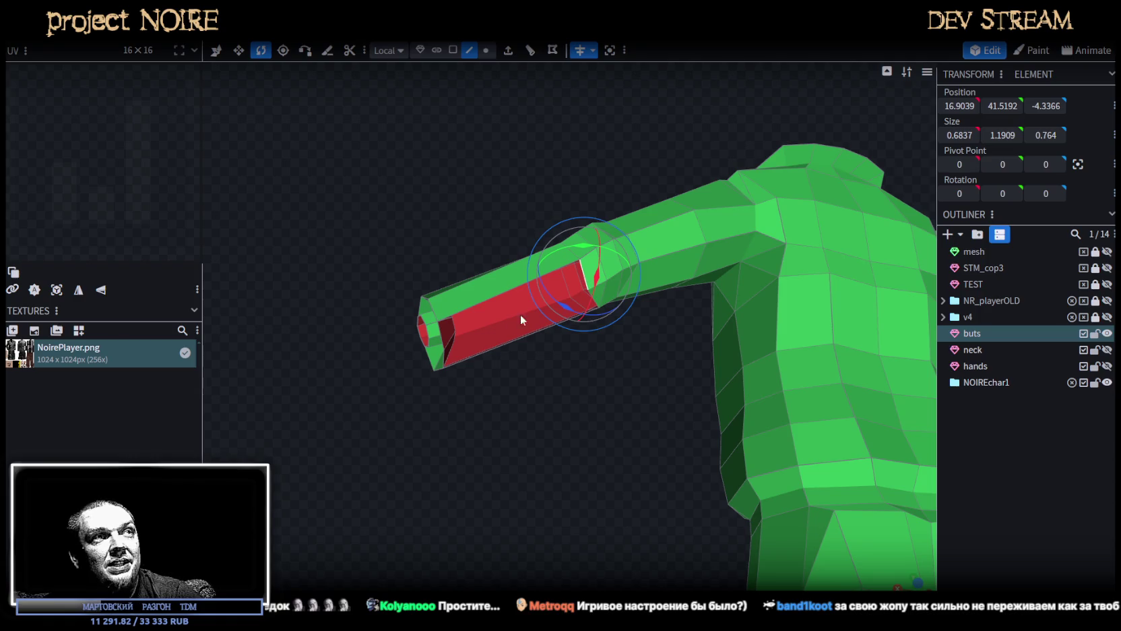
{"action": "left_click", "coordinate": [442, 335]}
{"action": "mouse_move", "coordinate": [507, 401]}
{"action": "left_mouse_down"}
{"action": "mouse_move", "coordinate": [501, 352]}
{"action": "mouse_move", "coordinate": [459, 349]}
{"action": "left_mouse_up"}
{"action": "left_click", "coordinate": [462, 381]}
{"action": "mouse_move", "coordinate": [403, 274]}
{"action": "left_mouse_down"}
{"action": "mouse_move", "coordinate": [496, 352]}
{"action": "mouse_move", "coordinate": [693, 403]}
{"action": "mouse_move", "coordinate": [676, 438]}
{"action": "mouse_move", "coordinate": [634, 475]}
{"action": "mouse_move", "coordinate": [701, 494]}
{"action": "mouse_move", "coordinate": [652, 499]}
{"action": "mouse_move", "coordinate": [645, 488]}
{"action": "mouse_move", "coordinate": [671, 480]}
{"action": "mouse_move", "coordinate": [703, 340]}
{"action": "mouse_move", "coordinate": [722, 334]}
{"action": "left_mouse_up"}
{"action": "scroll", "coordinate": [721, 333], "scroll_direction": "up", "scroll_amount": 3}
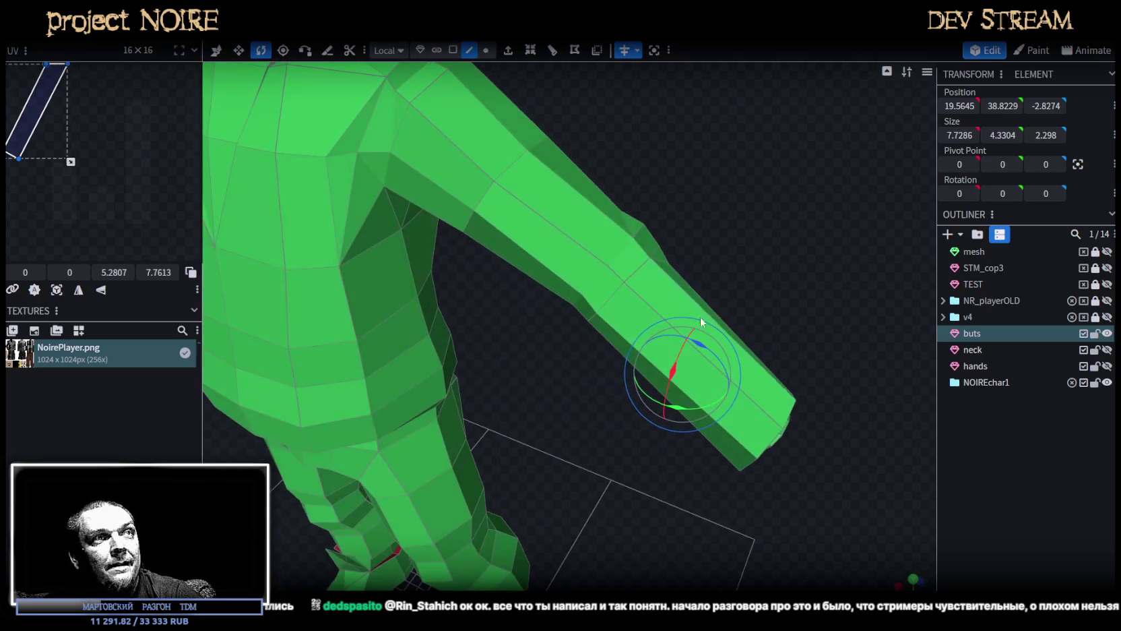
{"action": "left_click", "coordinate": [486, 51]}
{"action": "mouse_move", "coordinate": [596, 315]}
{"action": "left_mouse_down"}
{"action": "mouse_move", "coordinate": [738, 256]}
{"action": "mouse_move", "coordinate": [709, 267]}
{"action": "mouse_move", "coordinate": [742, 314]}
{"action": "mouse_move", "coordinate": [749, 307]}
{"action": "mouse_move", "coordinate": [735, 327]}
{"action": "left_mouse_up"}
{"action": "key", "text": "v"}
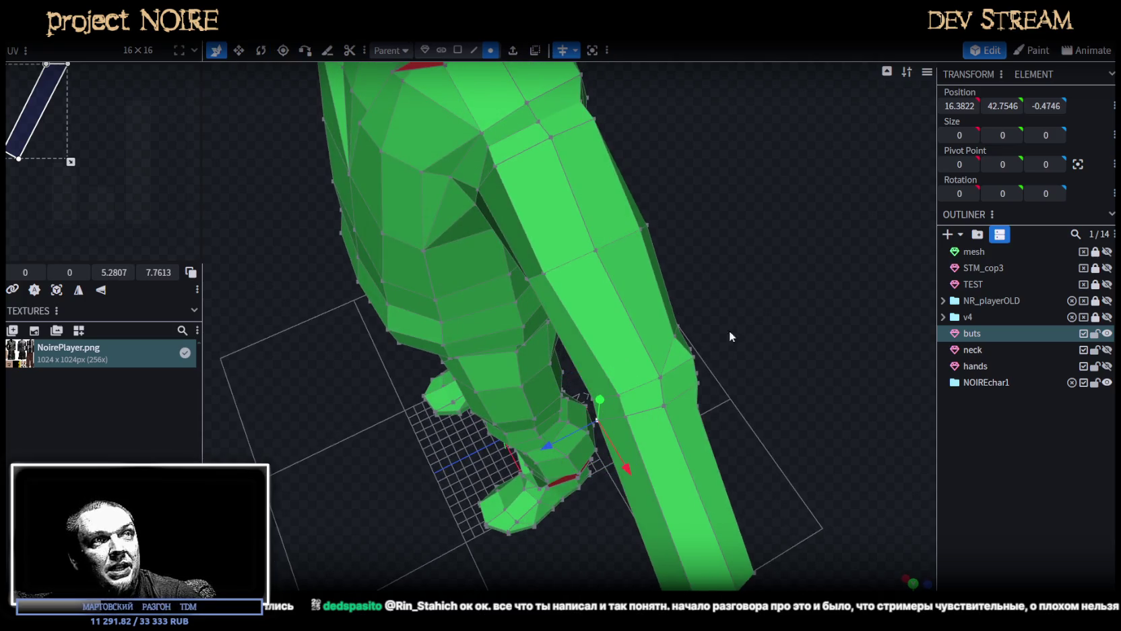
Push an arm vertex 0.2 along Z, then further along Z.
{"action": "left_click_drag", "start_coordinate": [550, 450], "coordinate": [556, 453]}
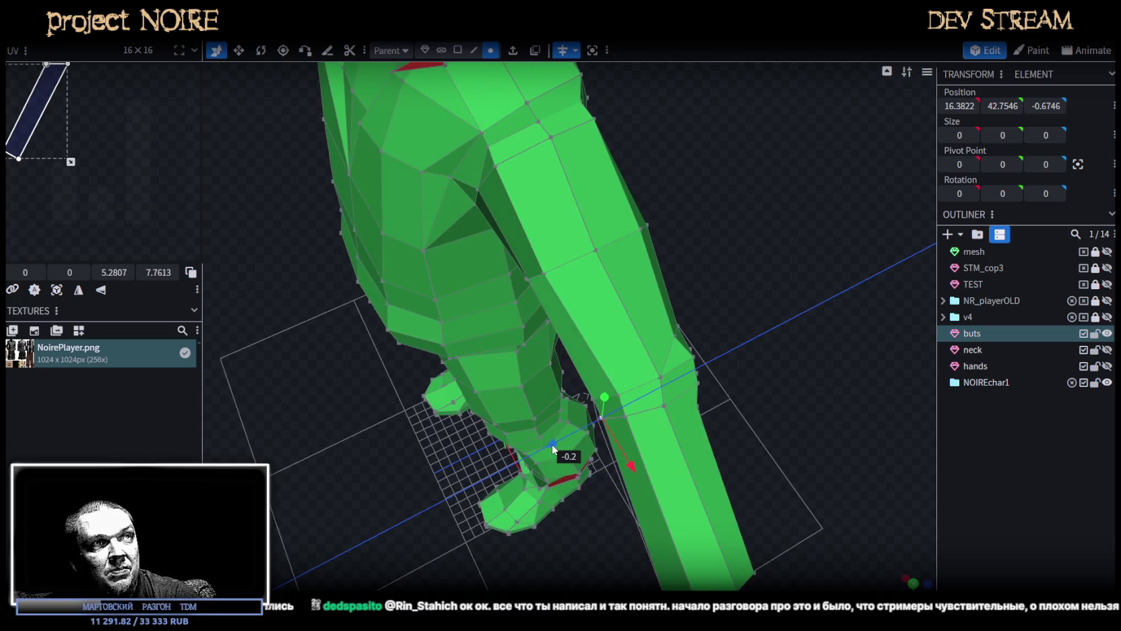
{"action": "mouse_move", "coordinate": [714, 391]}
{"action": "left_mouse_down"}
{"action": "mouse_move", "coordinate": [825, 386]}
{"action": "mouse_move", "coordinate": [641, 402]}
{"action": "mouse_move", "coordinate": [783, 283]}
{"action": "mouse_move", "coordinate": [570, 396]}
{"action": "mouse_move", "coordinate": [590, 389]}
{"action": "left_mouse_up"}
{"action": "mouse_move", "coordinate": [760, 324]}
{"action": "left_mouse_down"}
{"action": "mouse_move", "coordinate": [870, 210]}
{"action": "mouse_move", "coordinate": [668, 378]}
{"action": "mouse_move", "coordinate": [688, 393]}
{"action": "mouse_move", "coordinate": [638, 370]}
{"action": "mouse_move", "coordinate": [592, 254]}
{"action": "mouse_move", "coordinate": [660, 319]}
{"action": "left_mouse_up"}
{"action": "left_click", "coordinate": [654, 318]}
{"action": "mouse_move", "coordinate": [625, 261]}
{"action": "left_mouse_down"}
{"action": "mouse_move", "coordinate": [633, 461]}
{"action": "mouse_move", "coordinate": [660, 441]}
{"action": "left_mouse_up"}
{"action": "mouse_move", "coordinate": [772, 387]}
{"action": "left_mouse_down"}
{"action": "mouse_move", "coordinate": [797, 352]}
{"action": "mouse_move", "coordinate": [823, 413]}
{"action": "mouse_move", "coordinate": [790, 349]}
{"action": "mouse_move", "coordinate": [772, 368]}
{"action": "mouse_move", "coordinate": [717, 286]}
{"action": "mouse_move", "coordinate": [796, 237]}
{"action": "mouse_move", "coordinate": [763, 295]}
{"action": "mouse_move", "coordinate": [716, 255]}
{"action": "mouse_move", "coordinate": [655, 275]}
{"action": "mouse_move", "coordinate": [760, 295]}
{"action": "mouse_move", "coordinate": [711, 302]}
{"action": "left_mouse_up"}
Move one elbow vertex by 0.1 and lower another elbow vertex slightly.
{"action": "left_click", "coordinate": [698, 269]}
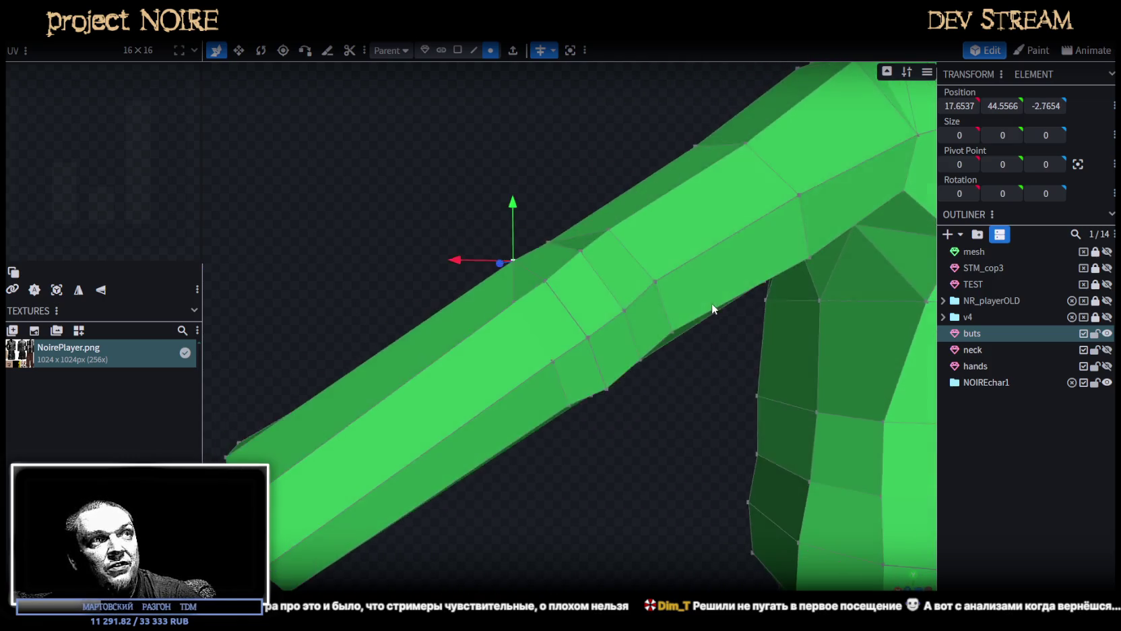
{"action": "left_click", "coordinate": [510, 295]}
{"action": "left_click_drag", "start_coordinate": [513, 243], "coordinate": [516, 244]}
{"action": "left_click", "coordinate": [552, 358]}
{"action": "mouse_move", "coordinate": [603, 510]}
{"action": "left_mouse_down"}
{"action": "mouse_move", "coordinate": [579, 486]}
{"action": "mouse_move", "coordinate": [574, 409]}
{"action": "left_mouse_up"}
{"action": "left_click", "coordinate": [587, 314]}
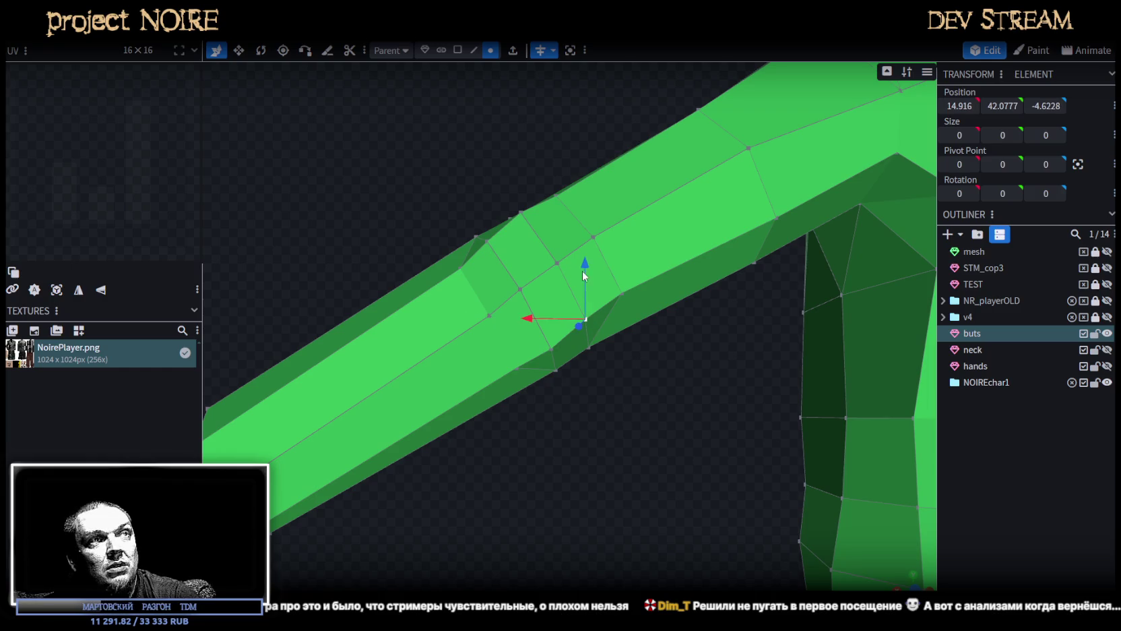
{"action": "left_click_drag", "start_coordinate": [584, 272], "coordinate": [566, 282]}
Lower the elbow vertices in steps of 0.1, 0.1 and 0.2.
{"action": "left_click", "coordinate": [551, 348], "text": "shift"}
{"action": "left_click_drag", "start_coordinate": [634, 396], "coordinate": [639, 421]}
{"action": "left_click", "coordinate": [532, 297]}
{"action": "left_click_drag", "start_coordinate": [475, 295], "coordinate": [477, 295]}
{"action": "mouse_move", "coordinate": [536, 242]}
{"action": "left_mouse_down"}
{"action": "mouse_move", "coordinate": [558, 249]}
{"action": "mouse_move", "coordinate": [566, 267]}
{"action": "left_mouse_up"}
{"action": "left_click_drag", "start_coordinate": [572, 218], "coordinate": [572, 229]}
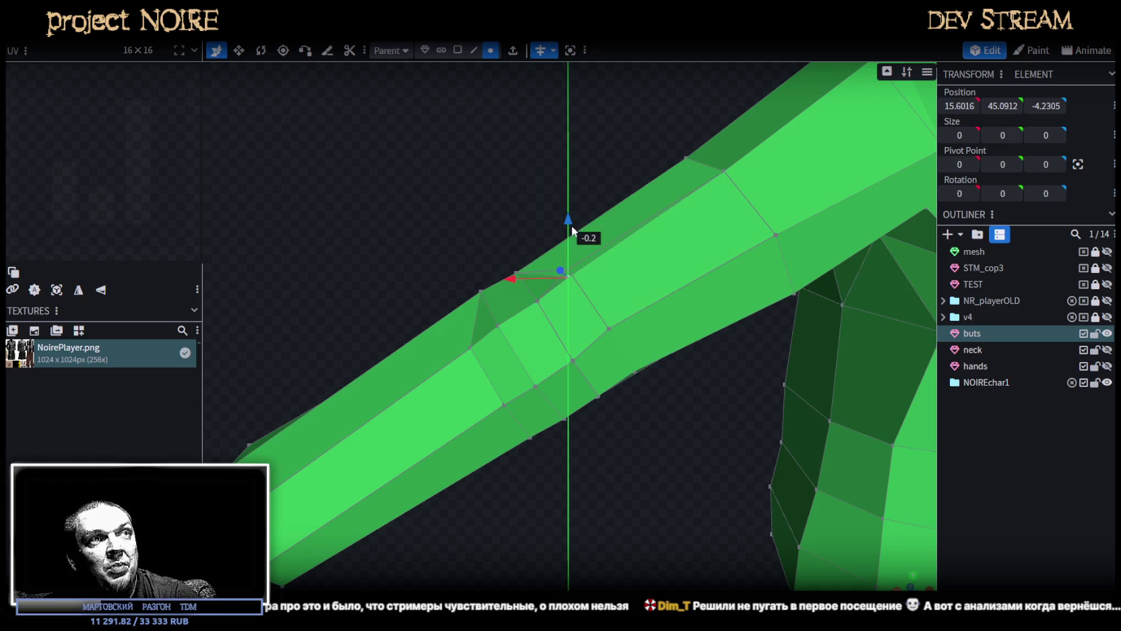
Select a vertex near the shoulder of the arm.
{"action": "middle_click_drag", "start_coordinate": [572, 231], "coordinate": [666, 444]}
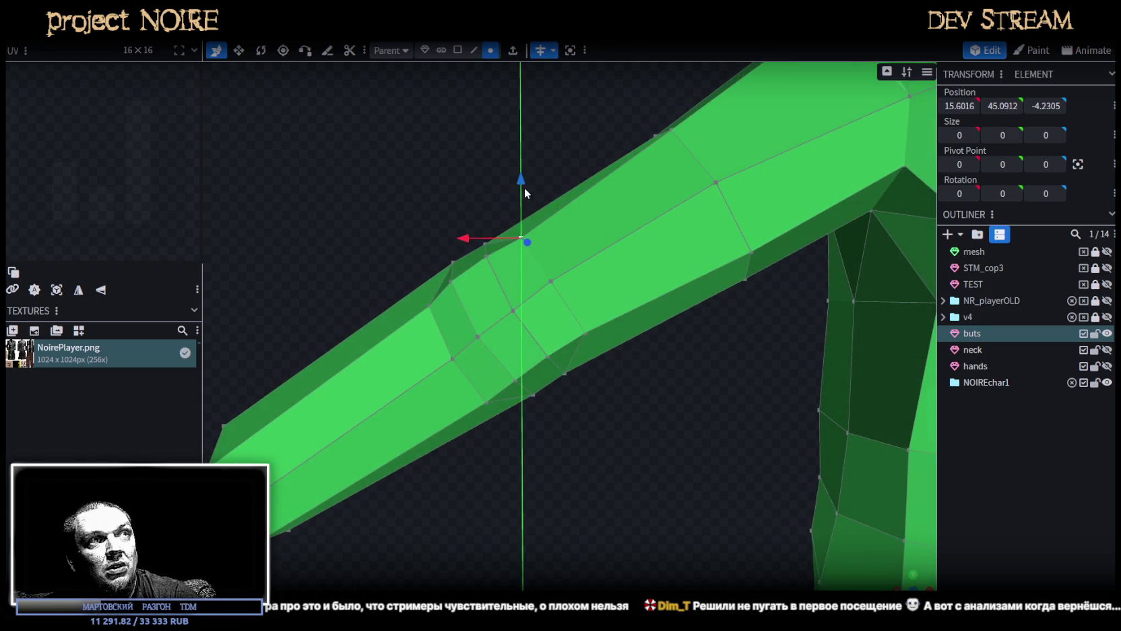
{"action": "left_click", "coordinate": [552, 281]}
{"action": "mouse_move", "coordinate": [557, 293]}
{"action": "middle_mouse_down"}
{"action": "mouse_move", "coordinate": [603, 448]}
{"action": "mouse_move", "coordinate": [798, 515]}
{"action": "mouse_move", "coordinate": [718, 511]}
{"action": "mouse_move", "coordinate": [869, 389]}
{"action": "mouse_move", "coordinate": [650, 292]}
{"action": "mouse_move", "coordinate": [623, 463]}
{"action": "mouse_move", "coordinate": [596, 425]}
{"action": "mouse_move", "coordinate": [615, 462]}
{"action": "middle_mouse_up"}
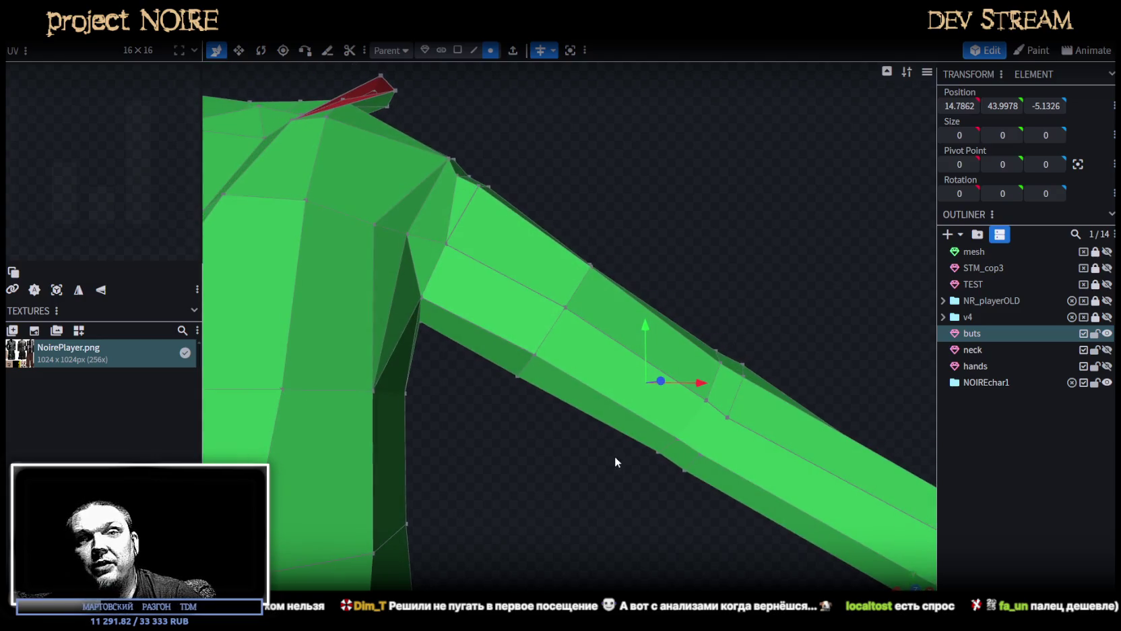